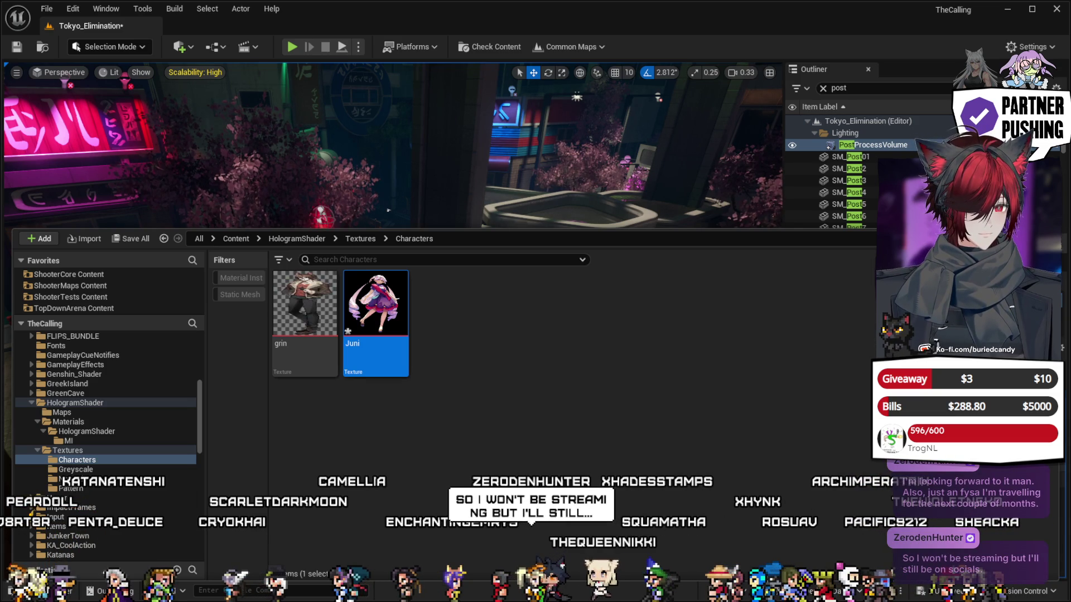
Open the Juni character texture, scroll through its Details, then return to Tokyo_Elimination.
{"action": "left_click", "coordinate": [494, 333]}
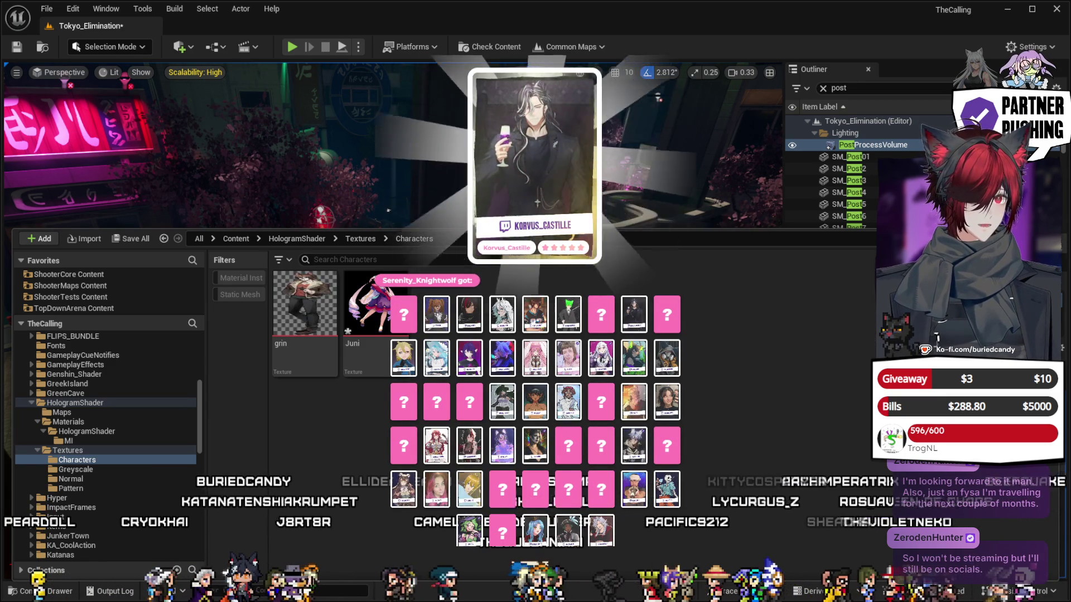
{"action": "left_click", "coordinate": [375, 357]}
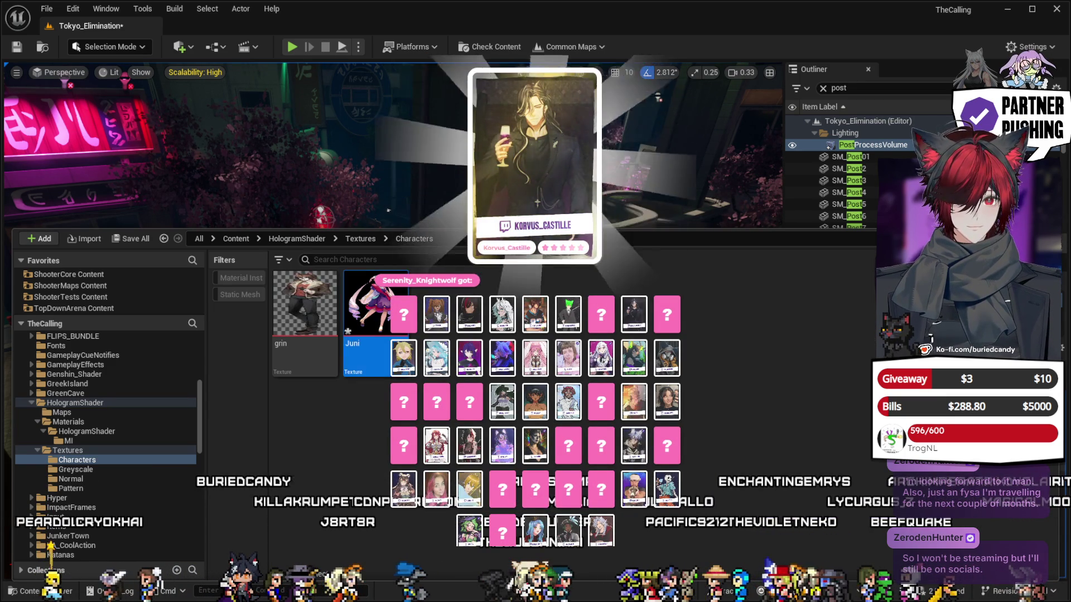
{"action": "double_click", "coordinate": [382, 321]}
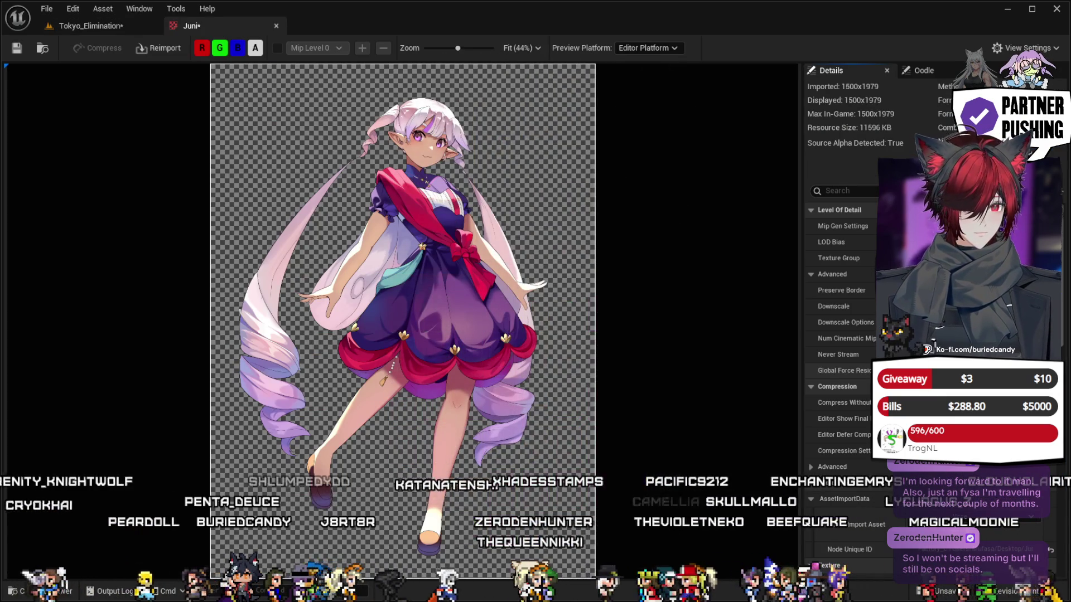
{"action": "scroll", "coordinate": [840, 335], "scroll_direction": "down", "scroll_amount": 8}
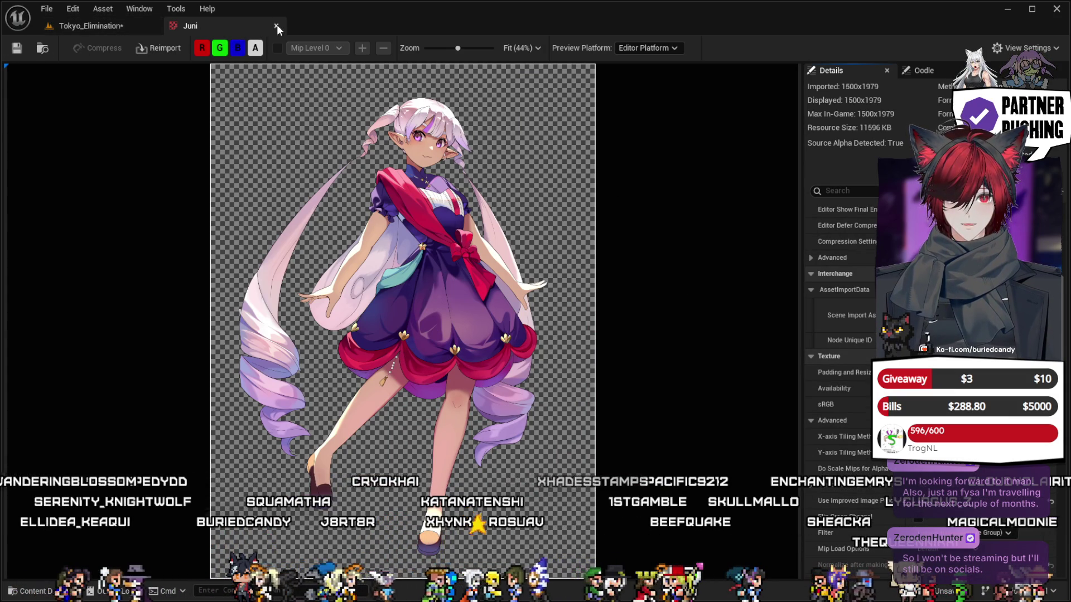
{"action": "left_click", "coordinate": [103, 29]}
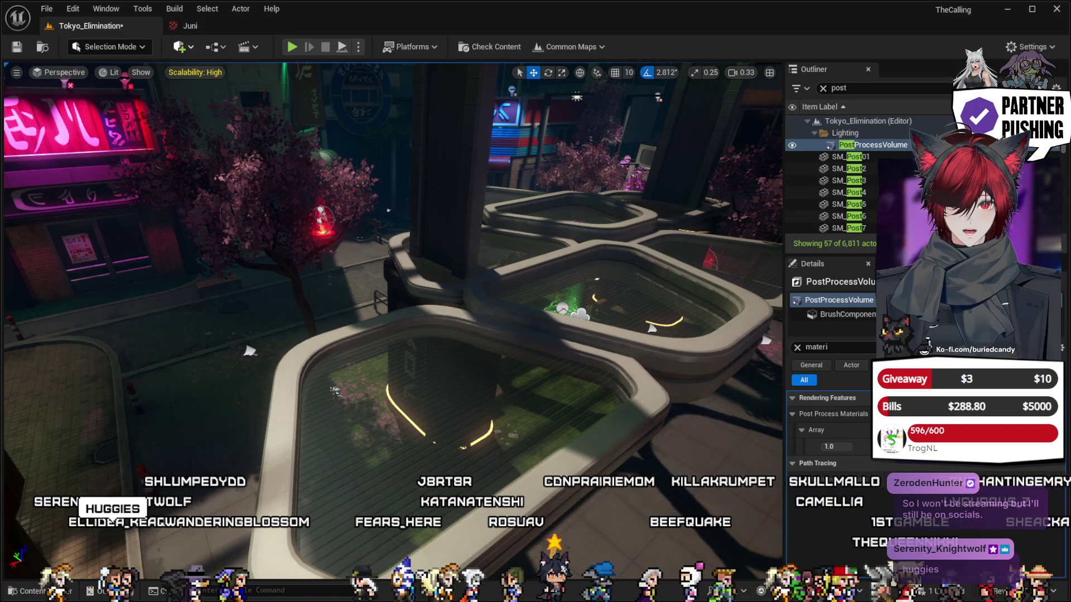
Browse the Content Drawer to HologramShader > Materials > HologramShader > MI to list the MI_Hologram instances.
{"action": "key", "text": "ctrl+space"}
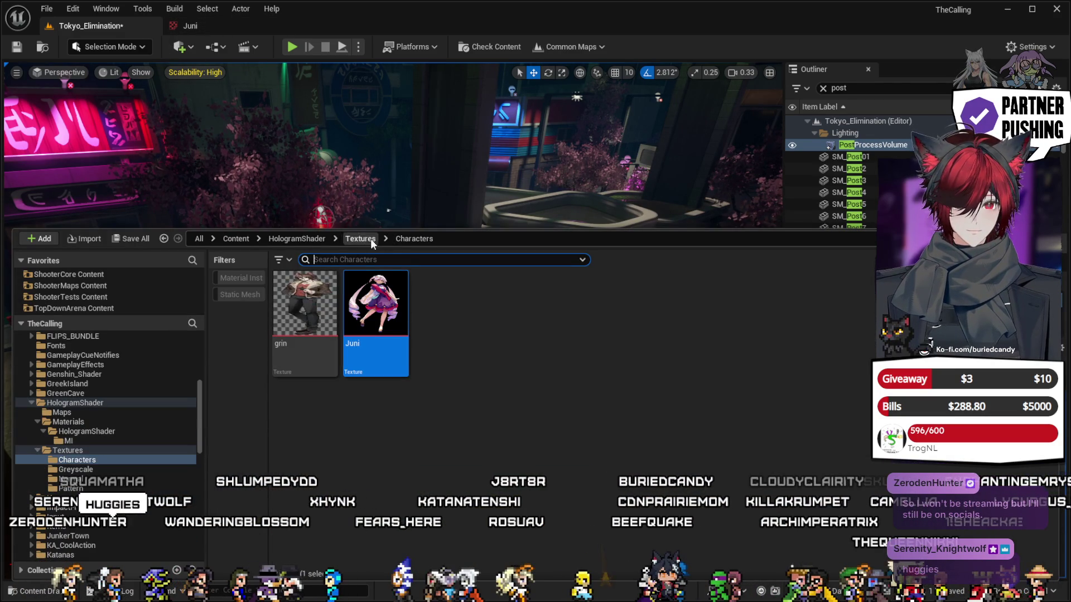
{"action": "left_click", "coordinate": [317, 240]}
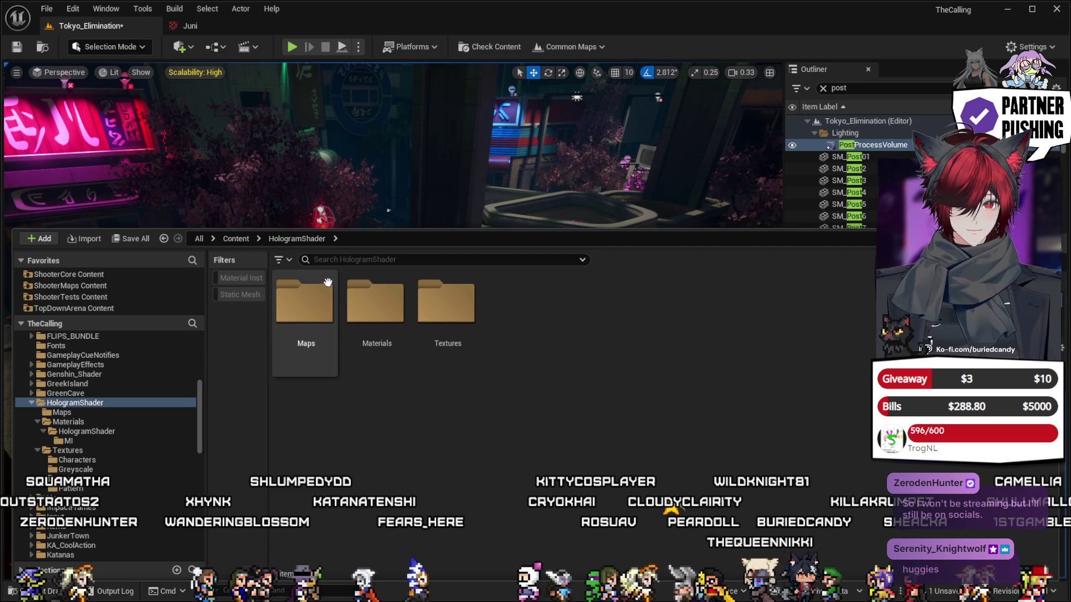
{"action": "double_click", "coordinate": [375, 307]}
{"action": "double_click", "coordinate": [299, 312]}
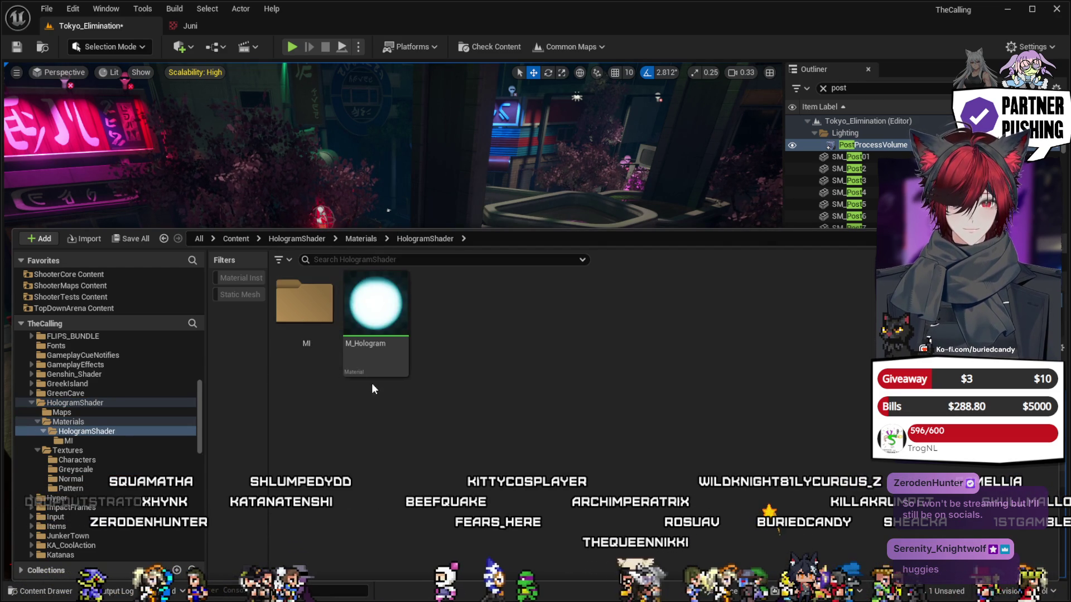
{"action": "double_click", "coordinate": [298, 312]}
{"action": "scroll", "coordinate": [850, 524], "scroll_direction": "down", "scroll_amount": 2}
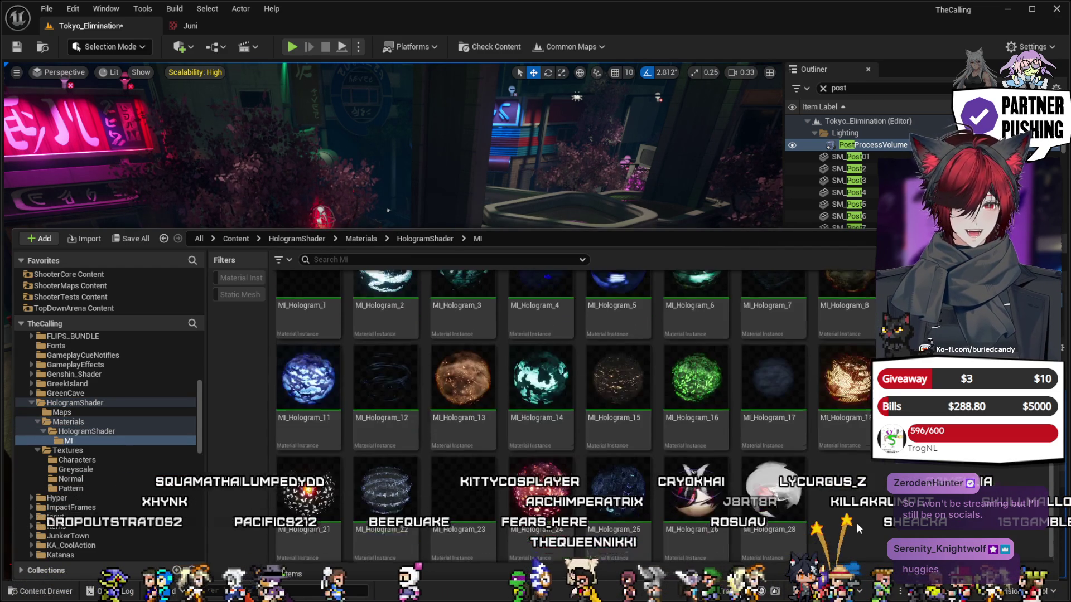
Open MI_Hologram_28, toggle a hologram parameter on and off, save it, and return to Tokyo_Elimination.
{"action": "double_click", "coordinate": [783, 502]}
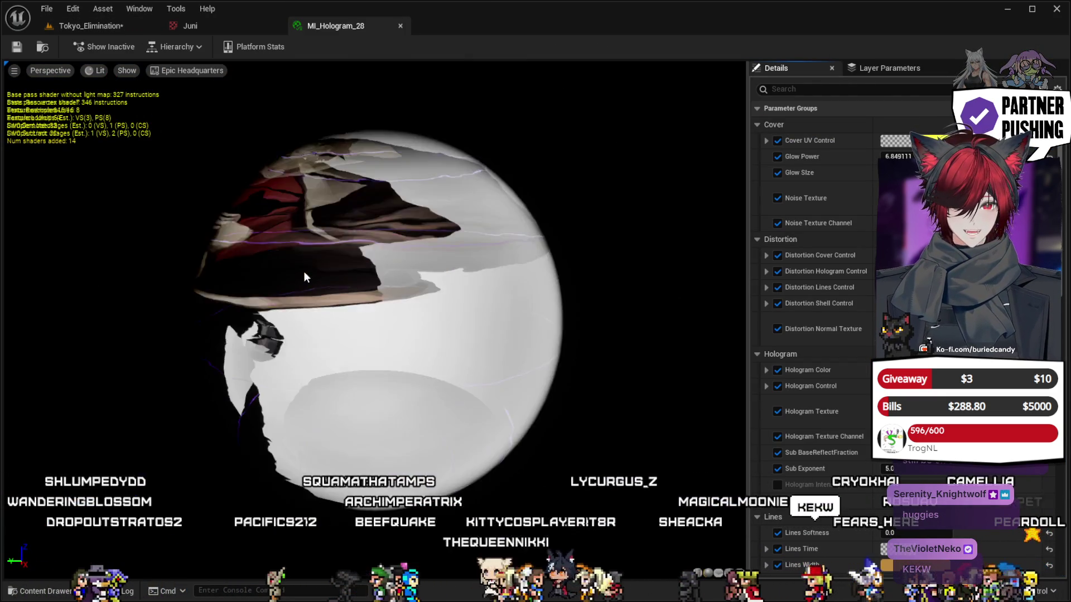
{"action": "left_click_drag", "start_coordinate": [303, 271], "coordinate": [334, 316]}
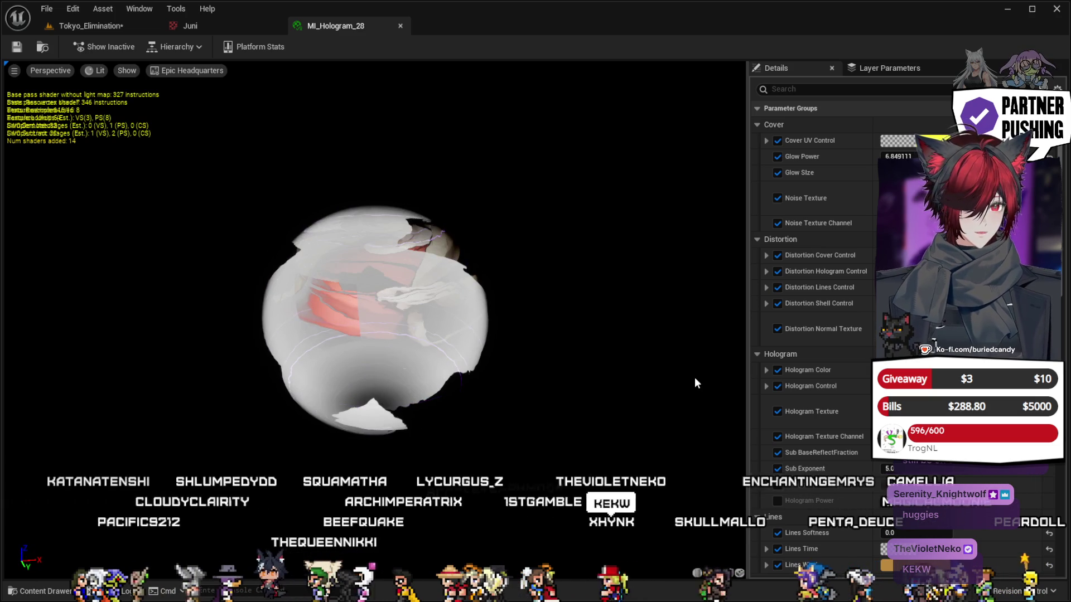
{"action": "left_click", "coordinate": [778, 370]}
{"action": "left_click", "coordinate": [778, 369]}
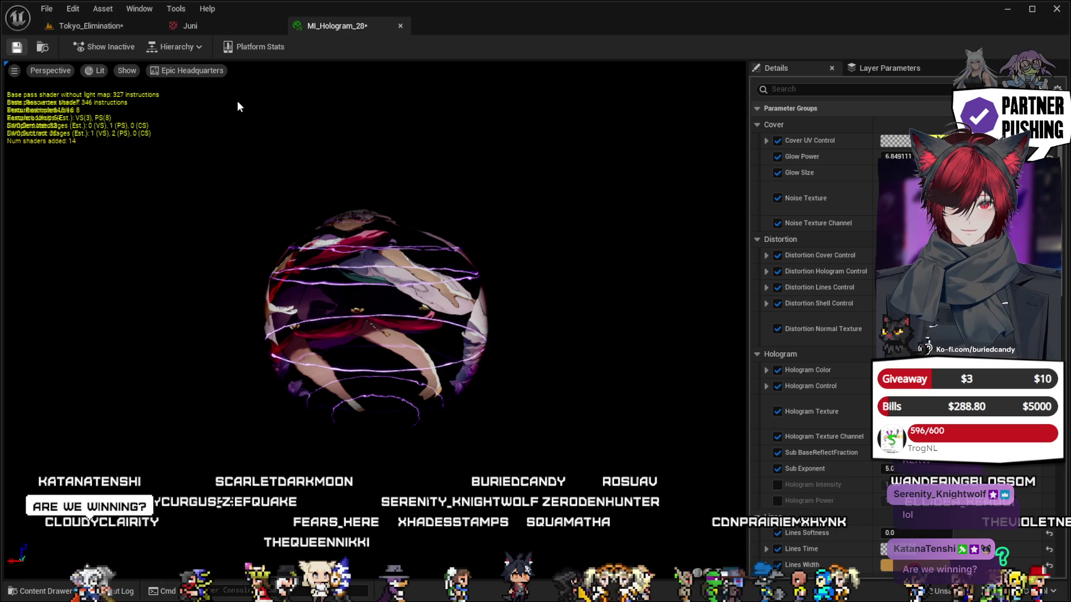
{"action": "key", "text": "ctrl+s"}
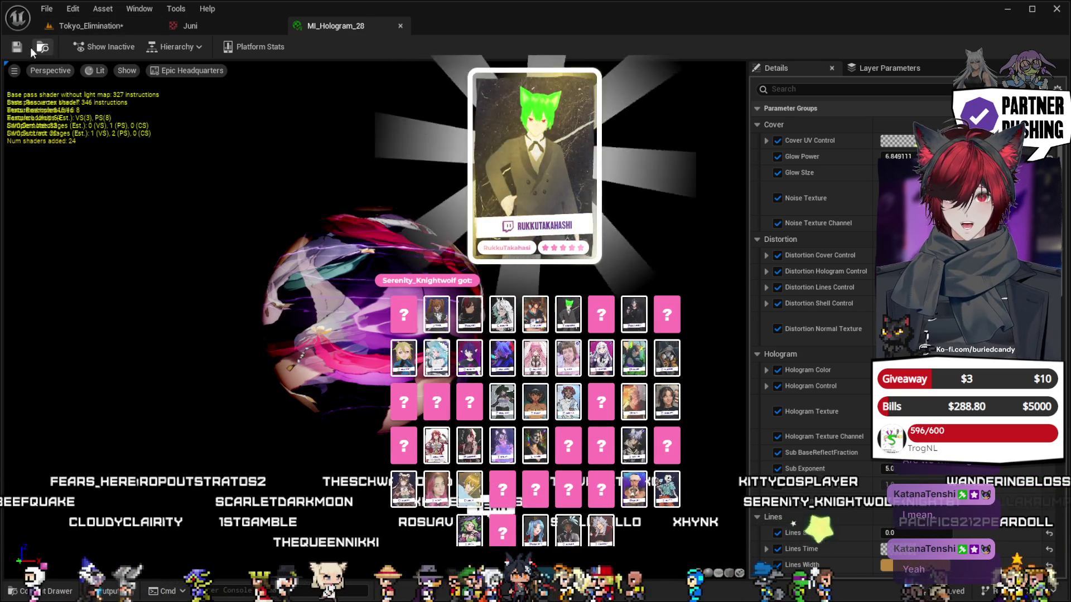
{"action": "left_click", "coordinate": [68, 29]}
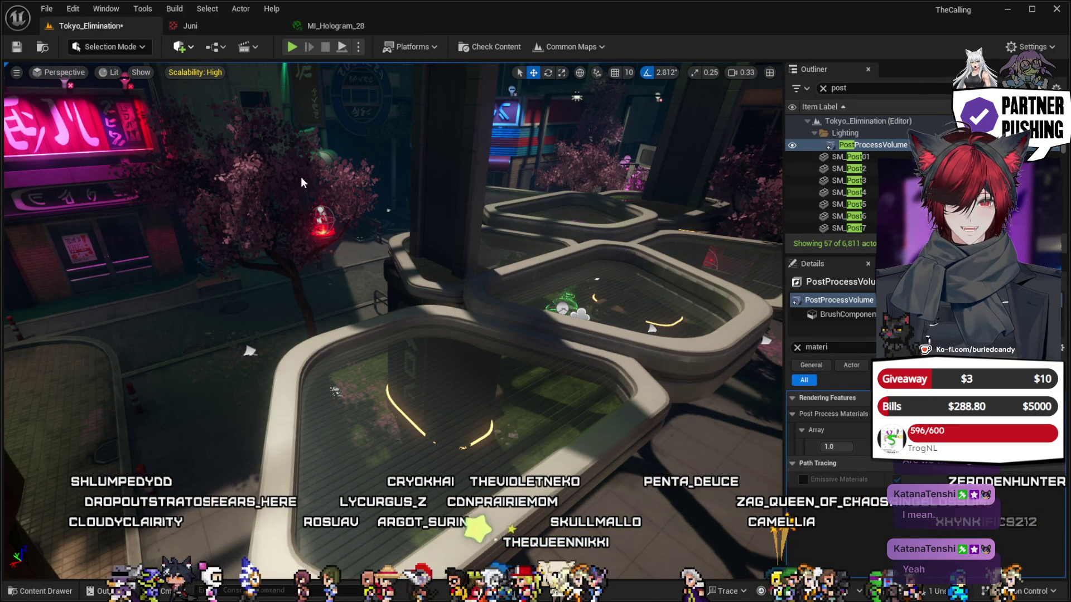
Place a Plane actor, raise it above the ledge and rotate it upright.
{"action": "left_click", "coordinate": [376, 265]}
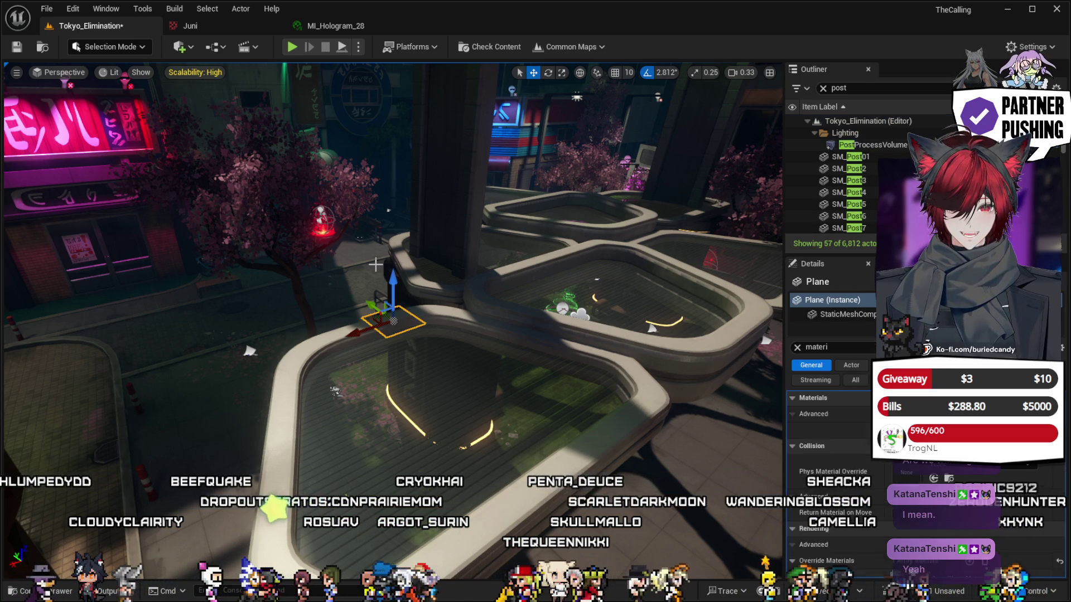
{"action": "left_click_drag", "start_coordinate": [390, 290], "coordinate": [410, 165]}
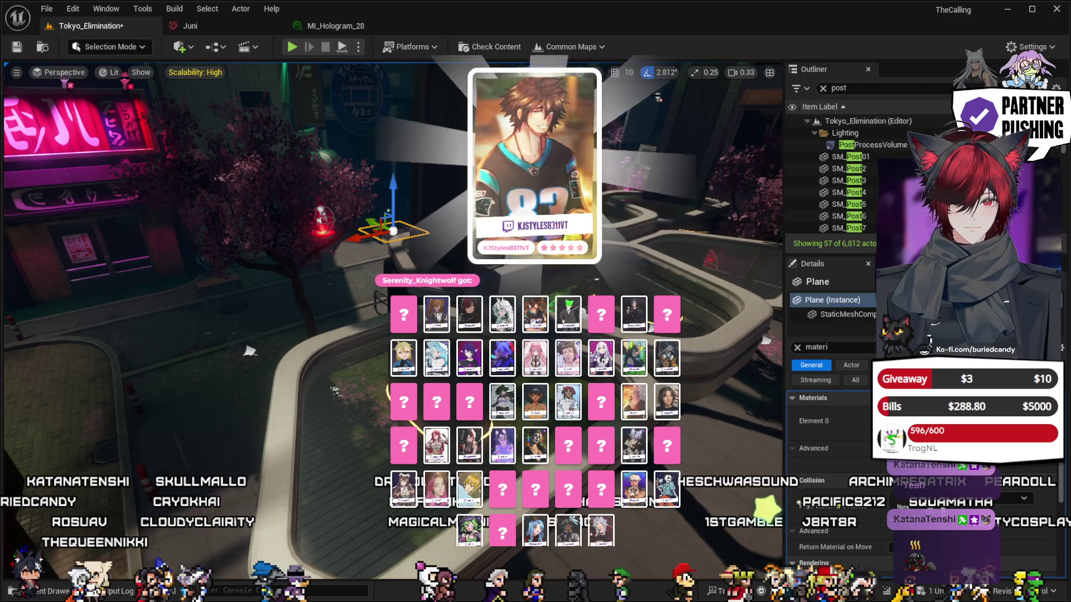
{"action": "key", "text": "e"}
{"action": "left_click_drag", "start_coordinate": [374, 191], "coordinate": [356, 248]}
{"action": "mouse_move", "coordinate": [356, 291]}
{"action": "left_mouse_down"}
{"action": "mouse_move", "coordinate": [336, 262]}
{"action": "mouse_move", "coordinate": [331, 214]}
{"action": "mouse_move", "coordinate": [358, 167]}
{"action": "left_mouse_up"}
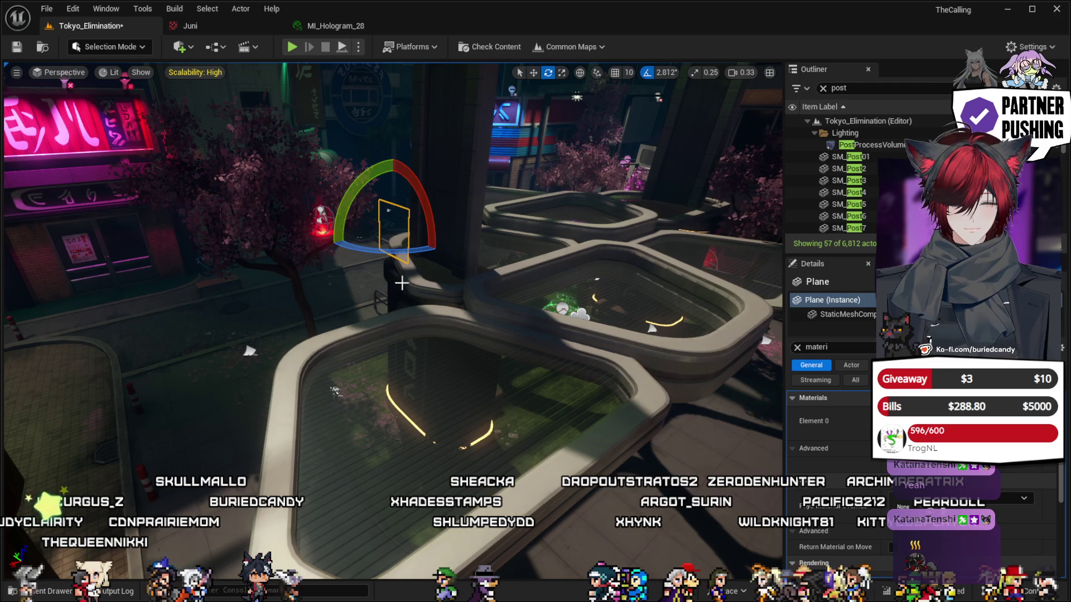
Move the upright plane right and up so it sits in front of the blue neon signs.
{"action": "mouse_move", "coordinate": [249, 350]}
{"action": "left_mouse_down"}
{"action": "mouse_move", "coordinate": [437, 364]}
{"action": "mouse_move", "coordinate": [58, 411]}
{"action": "mouse_move", "coordinate": [101, 401]}
{"action": "left_mouse_up"}
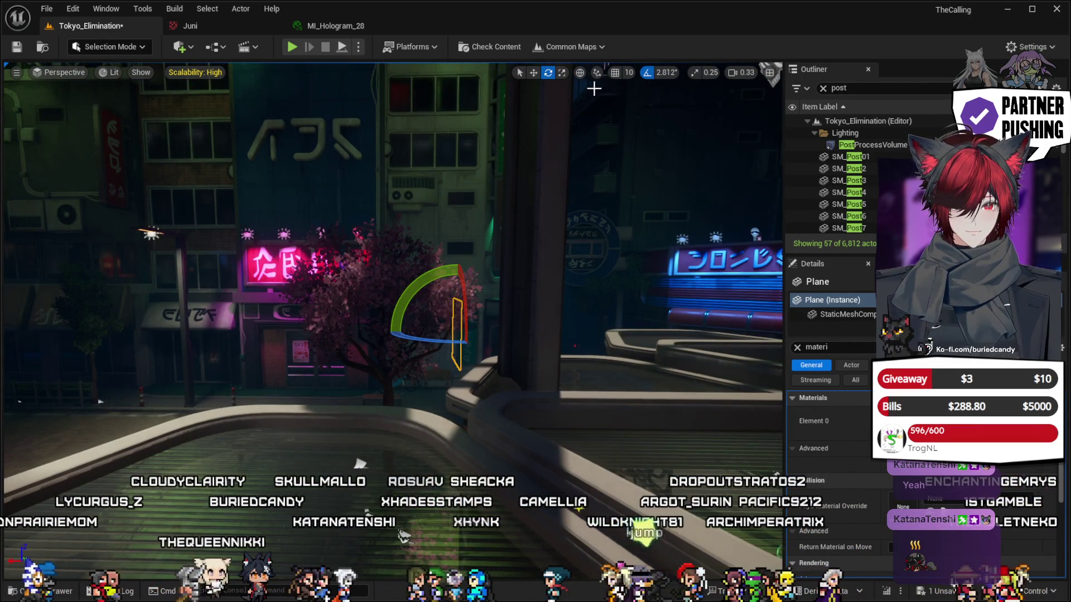
{"action": "left_click", "coordinate": [534, 73]}
{"action": "left_click_drag", "start_coordinate": [501, 251], "coordinate": [413, 262]}
{"action": "left_click_drag", "start_coordinate": [357, 298], "coordinate": [411, 383]}
{"action": "mouse_move", "coordinate": [234, 413]}
{"action": "left_mouse_down"}
{"action": "mouse_move", "coordinate": [617, 413]}
{"action": "mouse_move", "coordinate": [531, 385]}
{"action": "mouse_move", "coordinate": [679, 426]}
{"action": "left_mouse_up"}
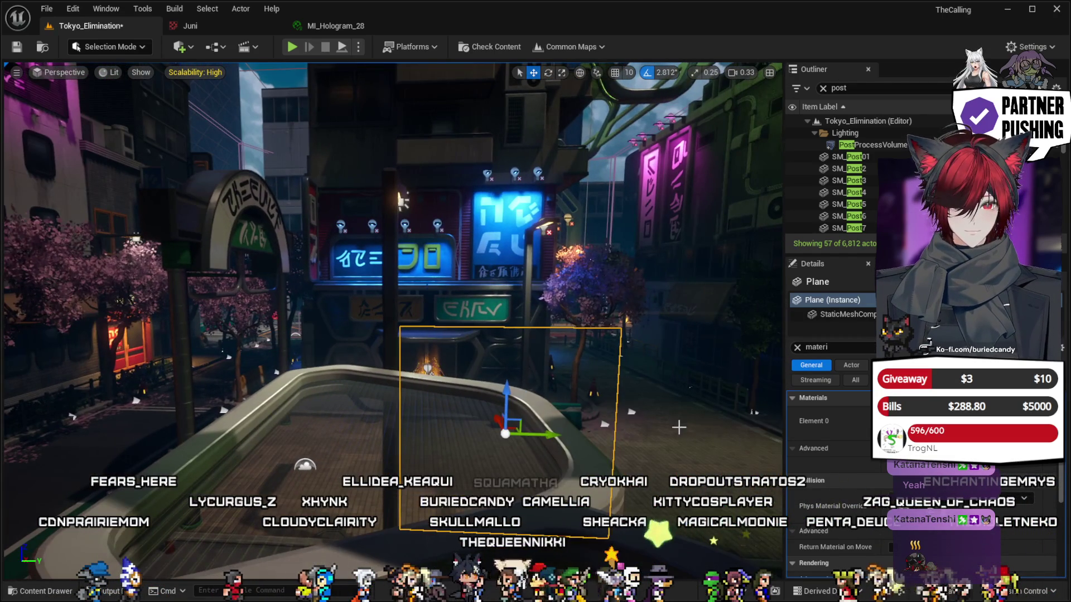
{"action": "mouse_move", "coordinate": [512, 406]}
{"action": "left_mouse_down"}
{"action": "mouse_move", "coordinate": [516, 151]}
{"action": "mouse_move", "coordinate": [516, 226]}
{"action": "left_mouse_up"}
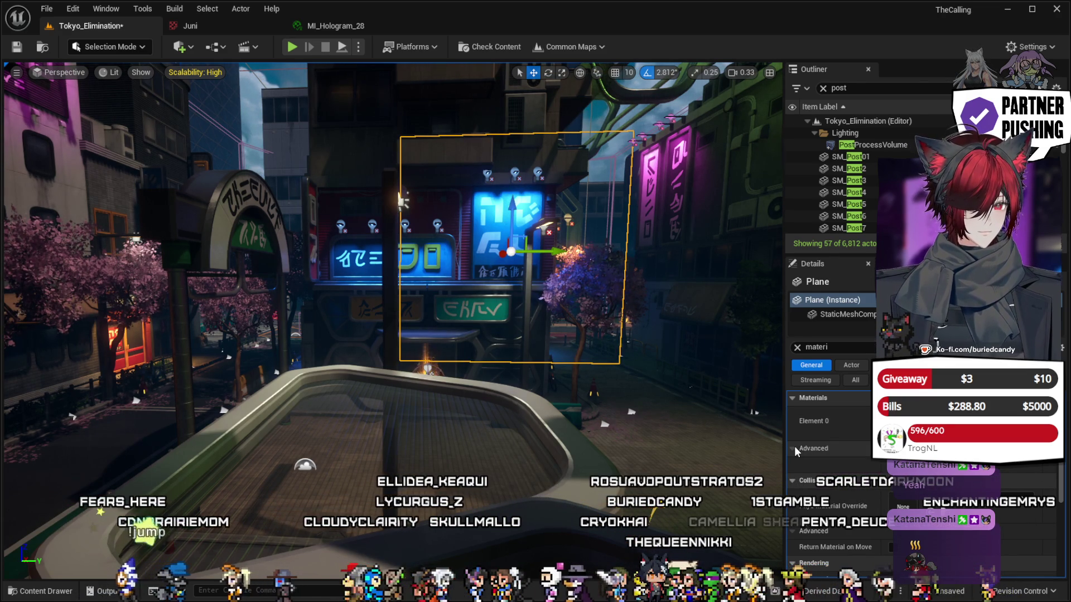
{"action": "key", "text": "ctrl+space"}
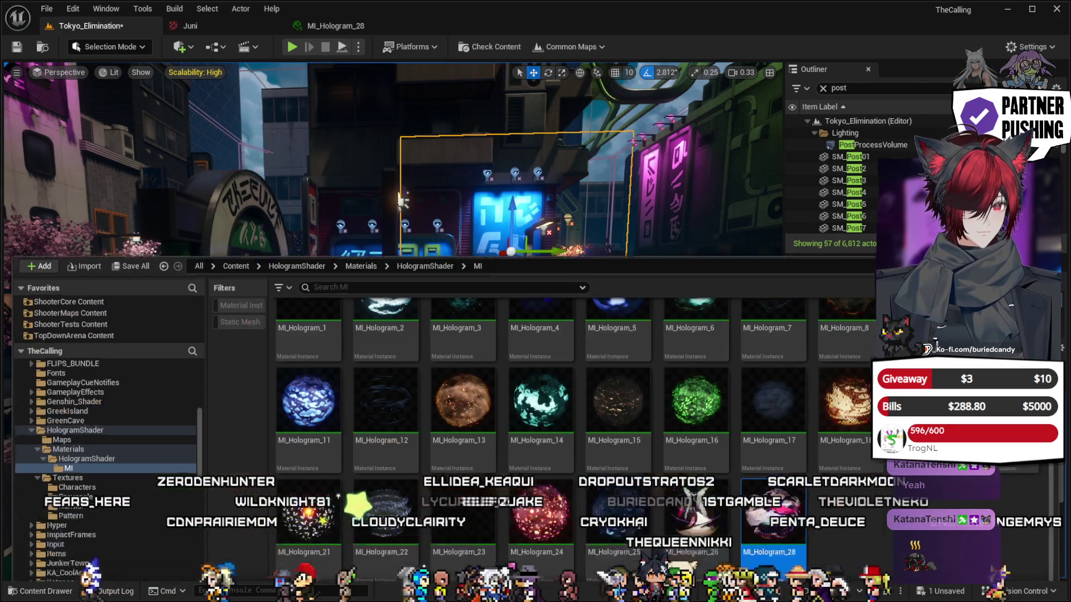
Tick Two Sided under MI_Hologram_28's Material Property Overrides and save the instance.
{"action": "double_click", "coordinate": [838, 437]}
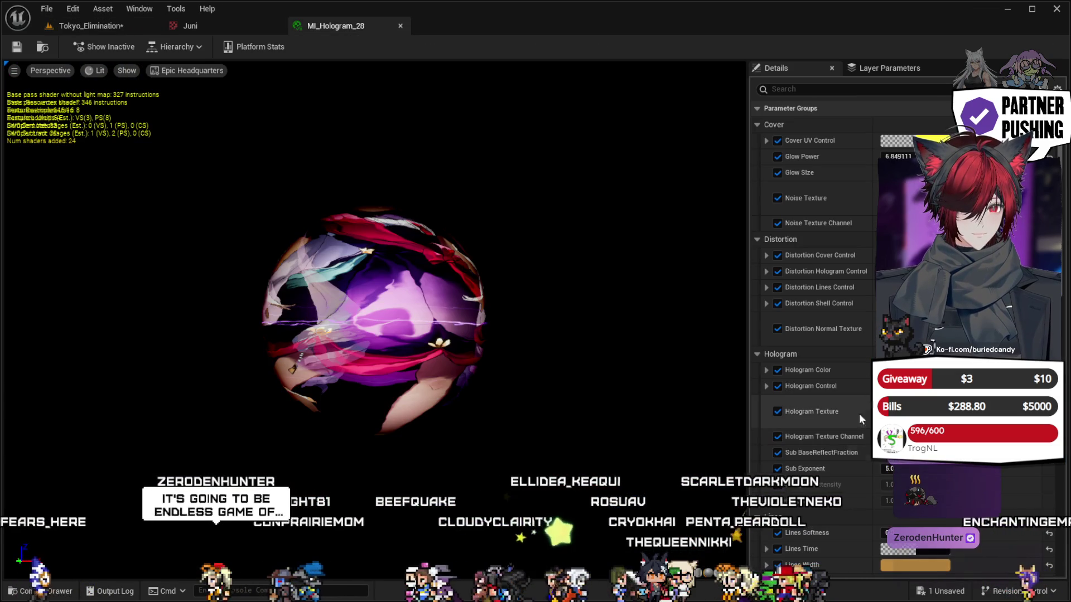
{"action": "scroll", "coordinate": [856, 416], "scroll_direction": "down", "scroll_amount": 10}
{"action": "scroll", "coordinate": [855, 419], "scroll_direction": "down", "scroll_amount": 10}
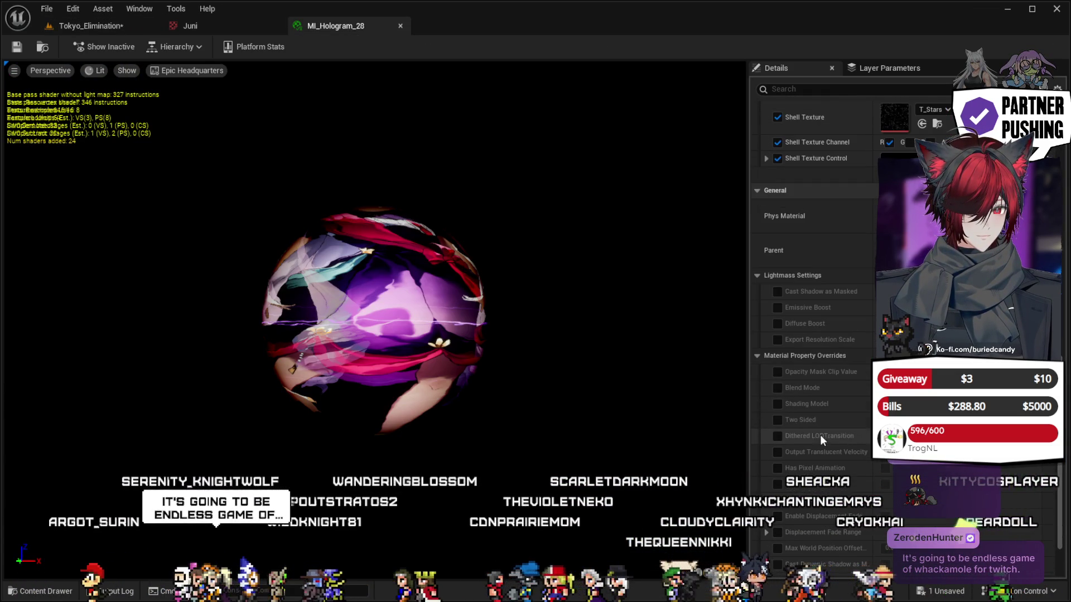
{"action": "left_click", "coordinate": [776, 419]}
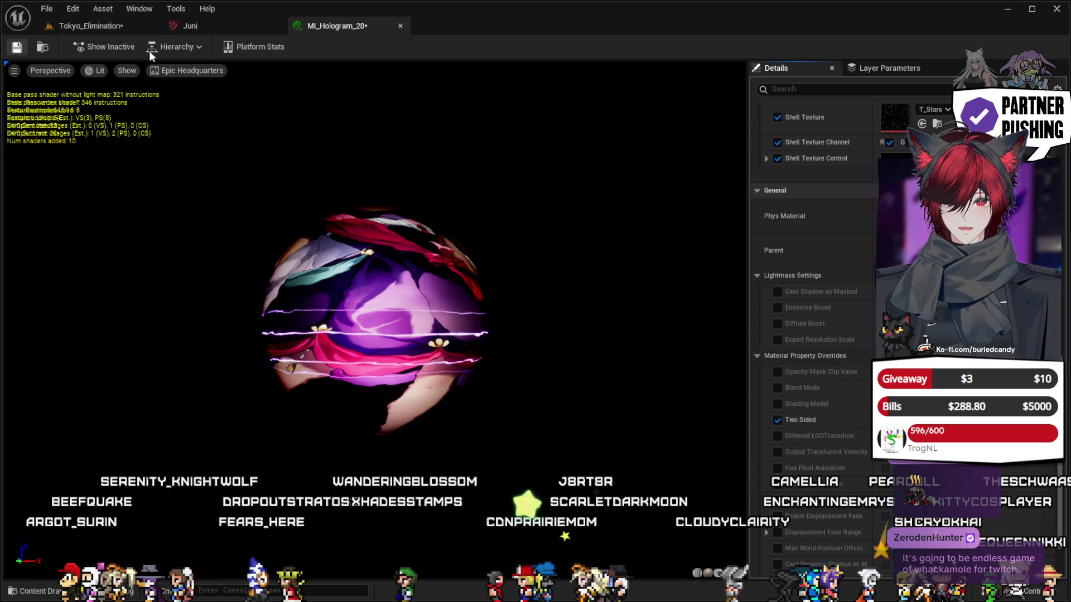
{"action": "key", "text": "ctrl+s"}
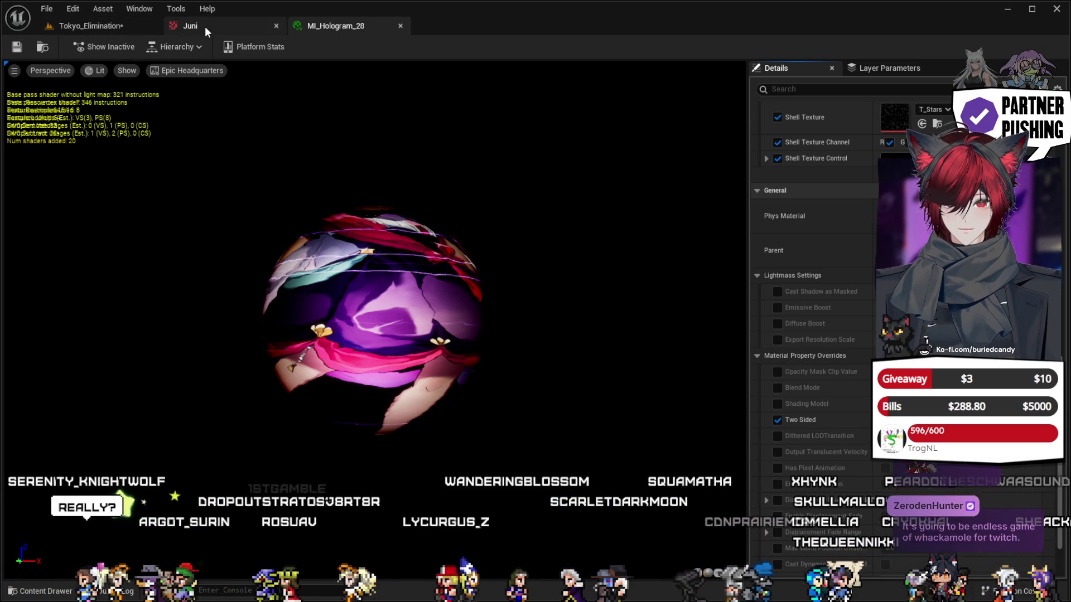
Return to Tokyo_Elimination and turn the view to centre on the plane.
{"action": "left_click", "coordinate": [109, 29]}
{"action": "left_click_drag", "start_coordinate": [390, 279], "coordinate": [480, 267]}
{"action": "left_click_drag", "start_coordinate": [518, 204], "coordinate": [518, 204]}
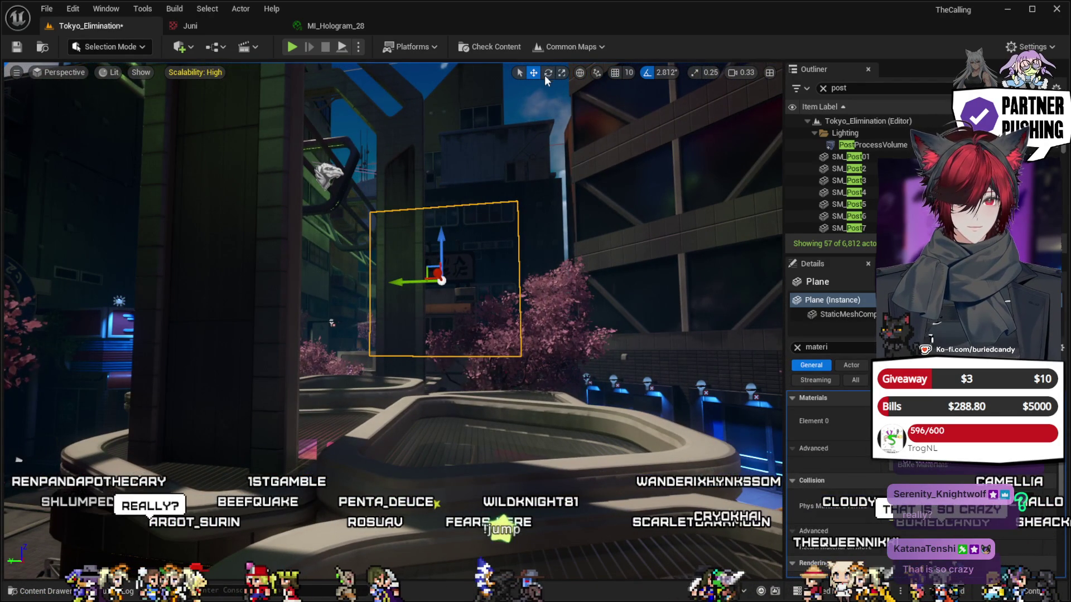
Scale the plane wider, delete it, then undo to bring Cube2 back.
{"action": "key", "text": "r"}
{"action": "mouse_move", "coordinate": [422, 281]}
{"action": "left_mouse_down"}
{"action": "mouse_move", "coordinate": [452, 279]}
{"action": "mouse_move", "coordinate": [441, 189]}
{"action": "left_mouse_up"}
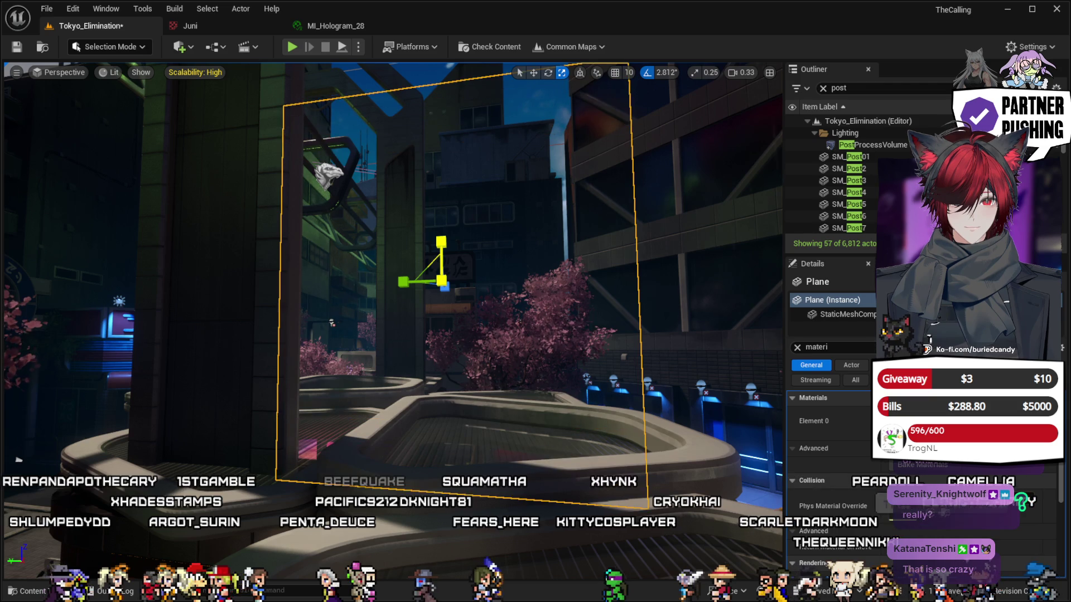
{"action": "left_click_drag", "start_coordinate": [474, 285], "coordinate": [468, 253]}
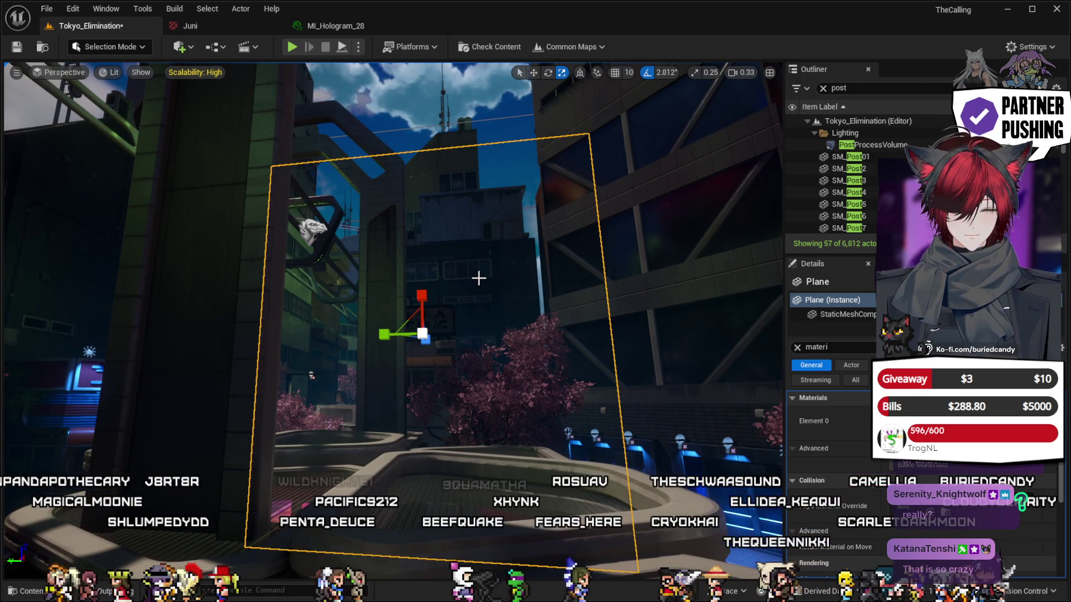
{"action": "key", "text": "Delete"}
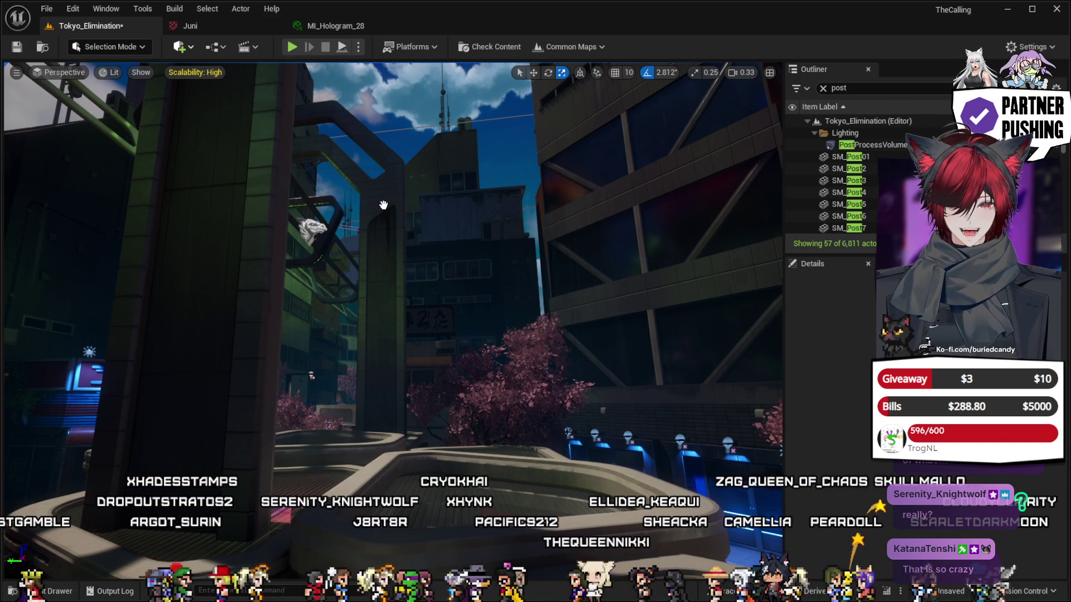
{"action": "key", "text": "ctrl+z"}
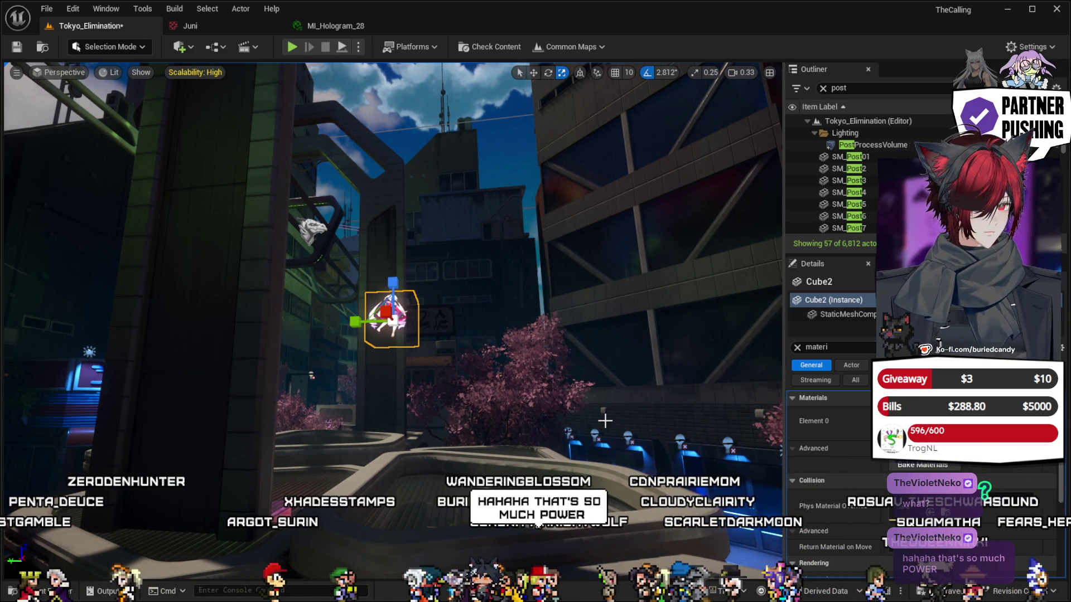
Scale Cube2 taller and wider, then trim its width slightly to frame the character.
{"action": "scroll", "coordinate": [394, 321], "scroll_direction": "up", "scroll_amount": 10}
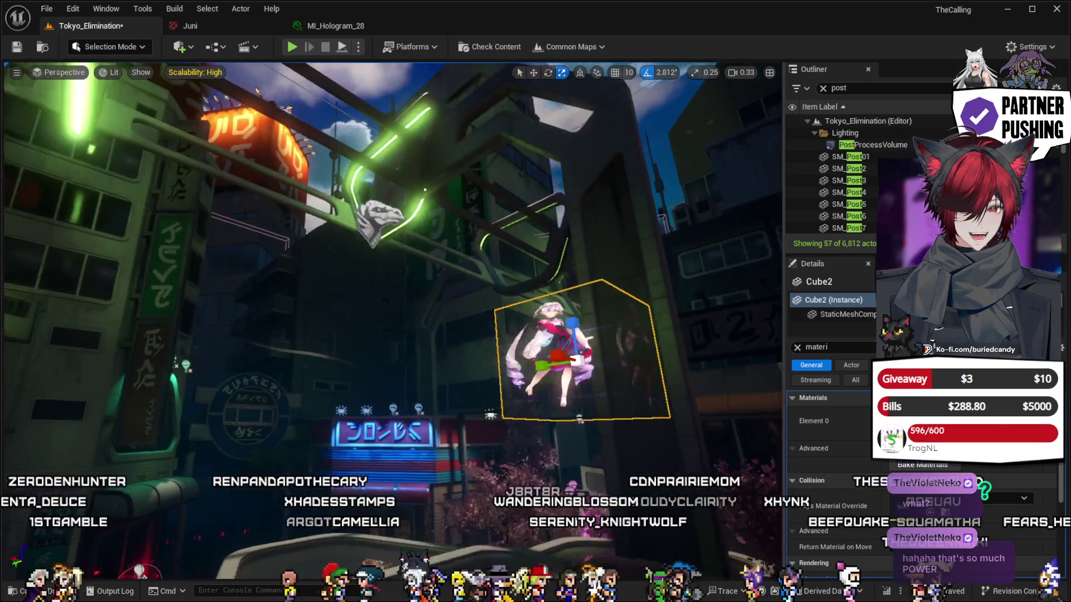
{"action": "scroll", "coordinate": [507, 303], "scroll_direction": "down", "scroll_amount": 10}
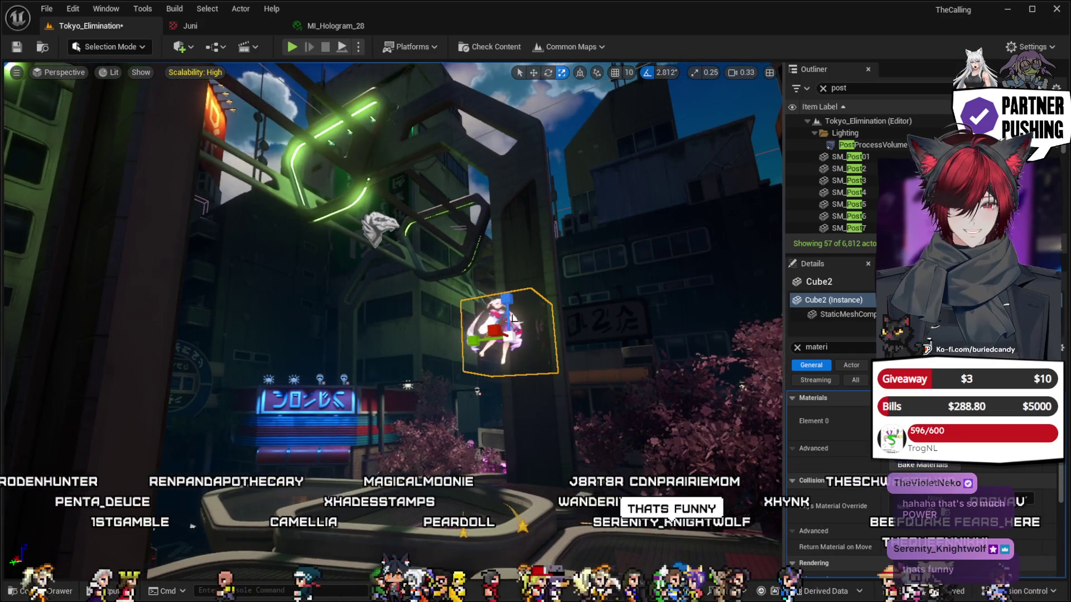
{"action": "left_click_drag", "start_coordinate": [507, 303], "coordinate": [507, 293]}
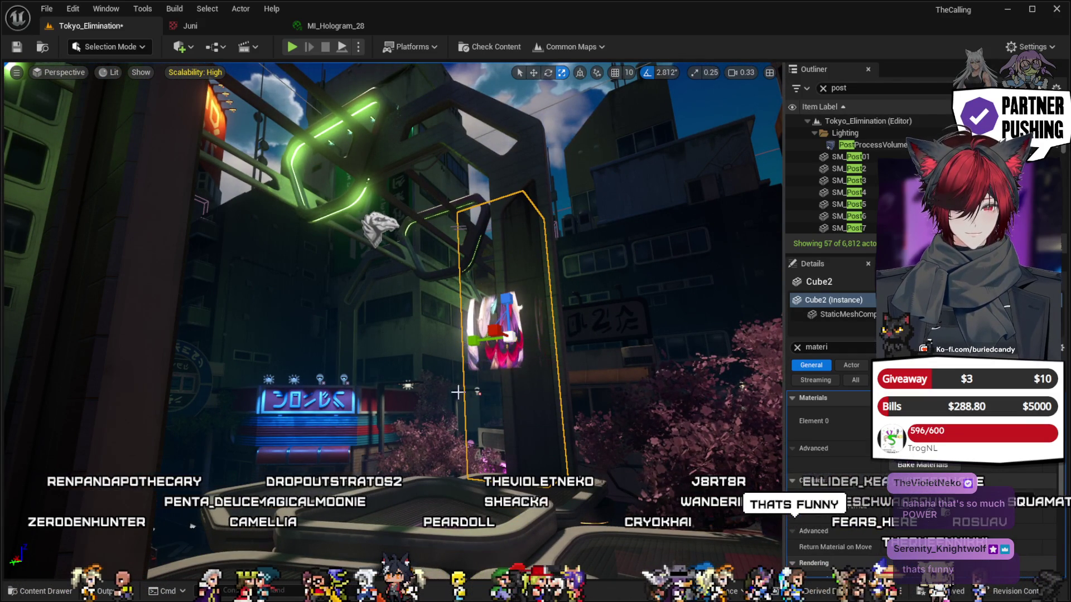
{"action": "left_click_drag", "start_coordinate": [511, 336], "coordinate": [574, 334]}
{"action": "mouse_move", "coordinate": [177, 532]}
{"action": "left_mouse_down"}
{"action": "mouse_move", "coordinate": [51, 562]}
{"action": "mouse_move", "coordinate": [80, 541]}
{"action": "left_mouse_up"}
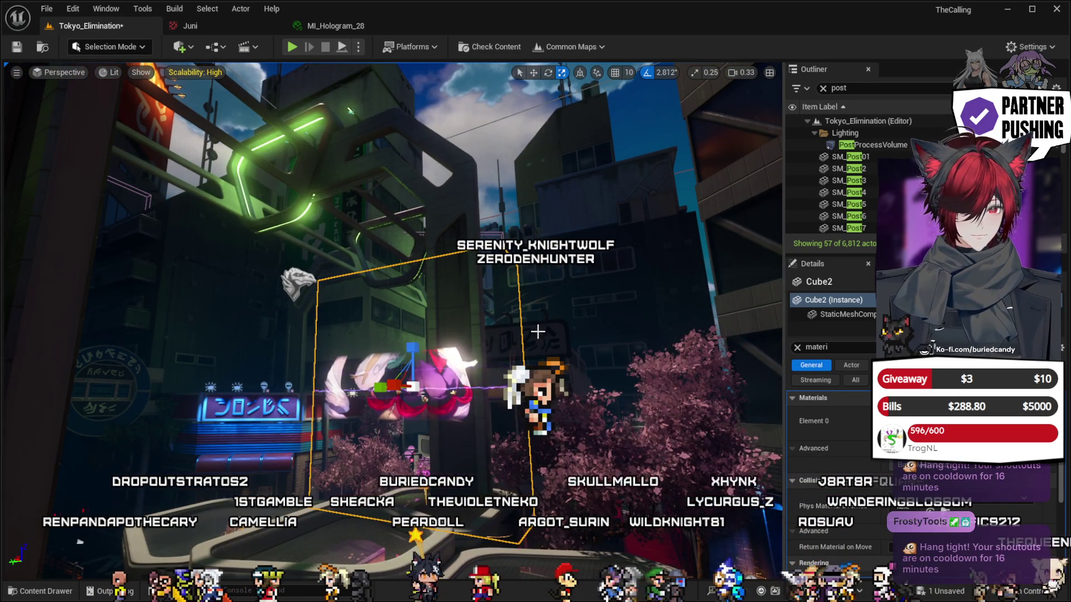
{"action": "left_click_drag", "start_coordinate": [80, 541], "coordinate": [326, 506]}
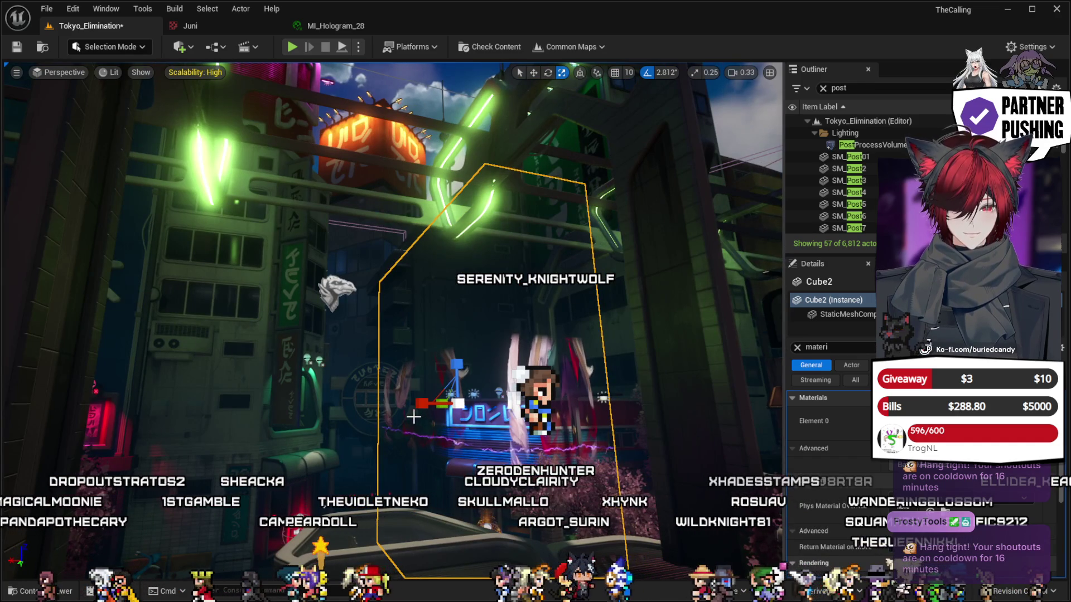
{"action": "left_click_drag", "start_coordinate": [423, 405], "coordinate": [491, 404]}
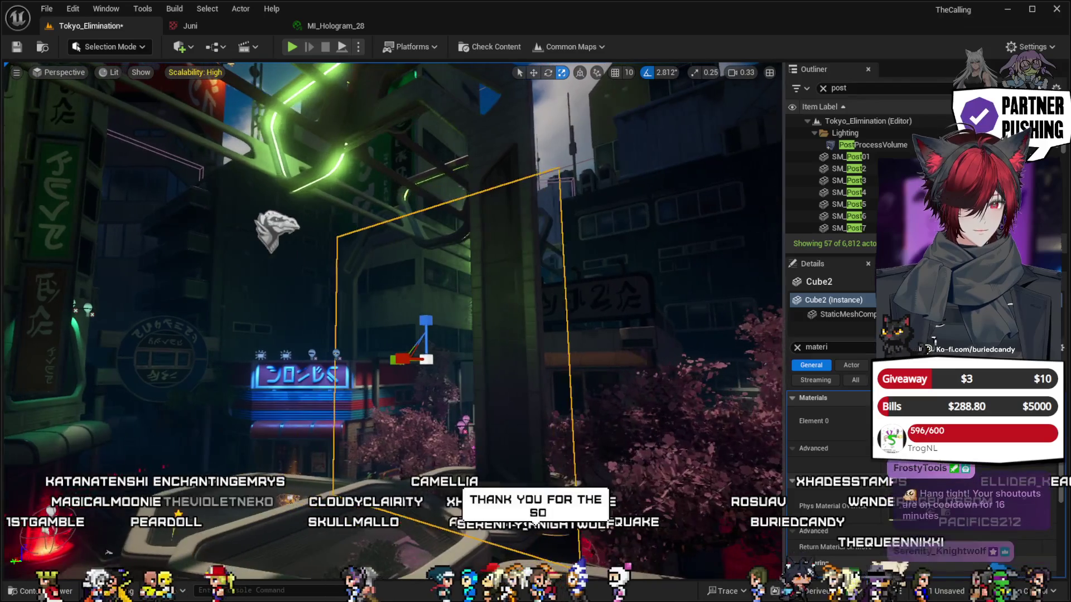
{"action": "left_click", "coordinate": [315, 27]}
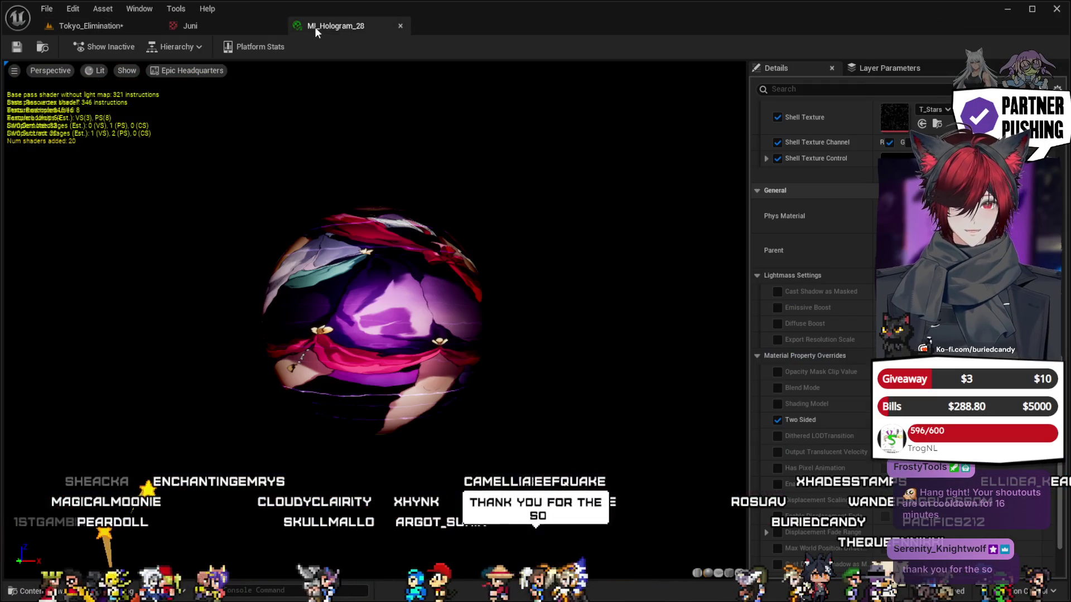
Scroll through MI_Hologram_28's parameter groups, then go via the Juni tab back to Tokyo_Elimination.
{"action": "scroll", "coordinate": [851, 312], "scroll_direction": "up", "scroll_amount": 5}
{"action": "scroll", "coordinate": [1063, 237], "scroll_direction": "up", "scroll_amount": 10}
{"action": "scroll", "coordinate": [1064, 237], "scroll_direction": "up", "scroll_amount": 5}
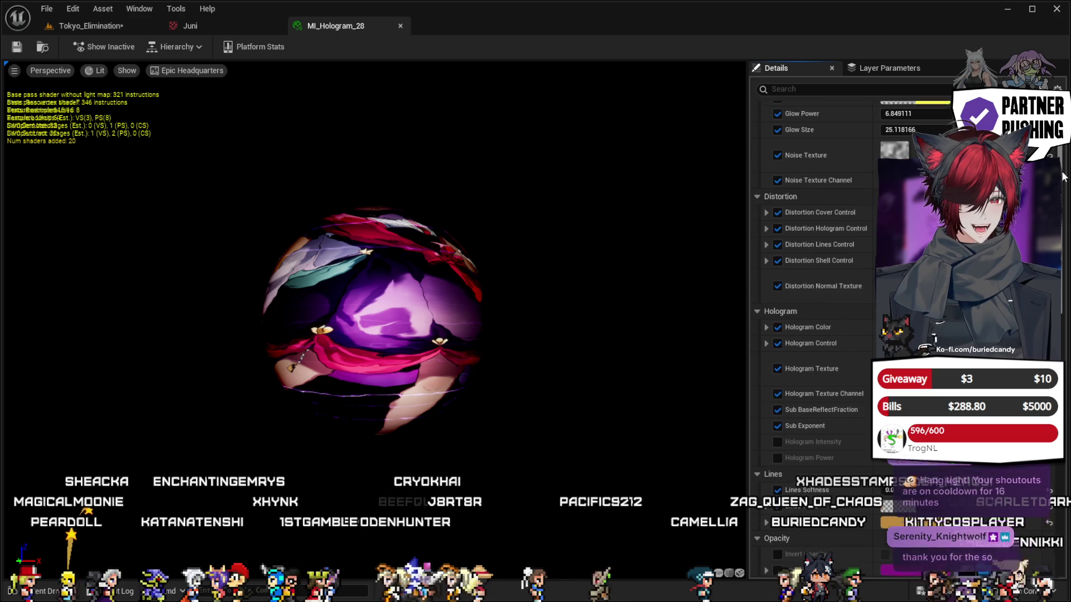
{"action": "scroll", "coordinate": [1062, 176], "scroll_direction": "up", "scroll_amount": 1}
{"action": "scroll", "coordinate": [1067, 165], "scroll_direction": "up", "scroll_amount": 1}
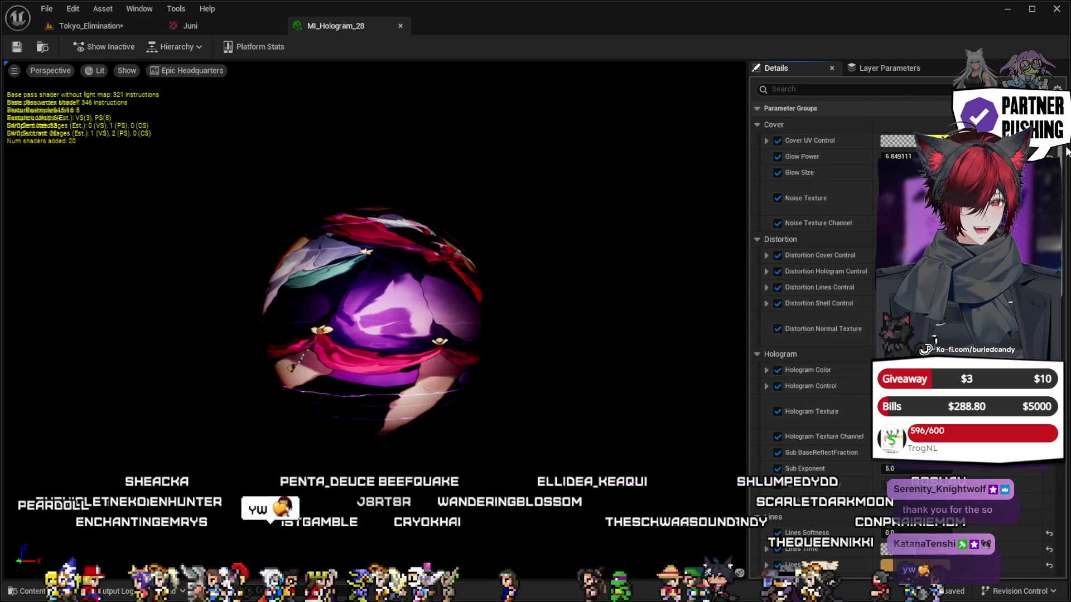
{"action": "scroll", "coordinate": [1066, 151], "scroll_direction": "down", "scroll_amount": 12}
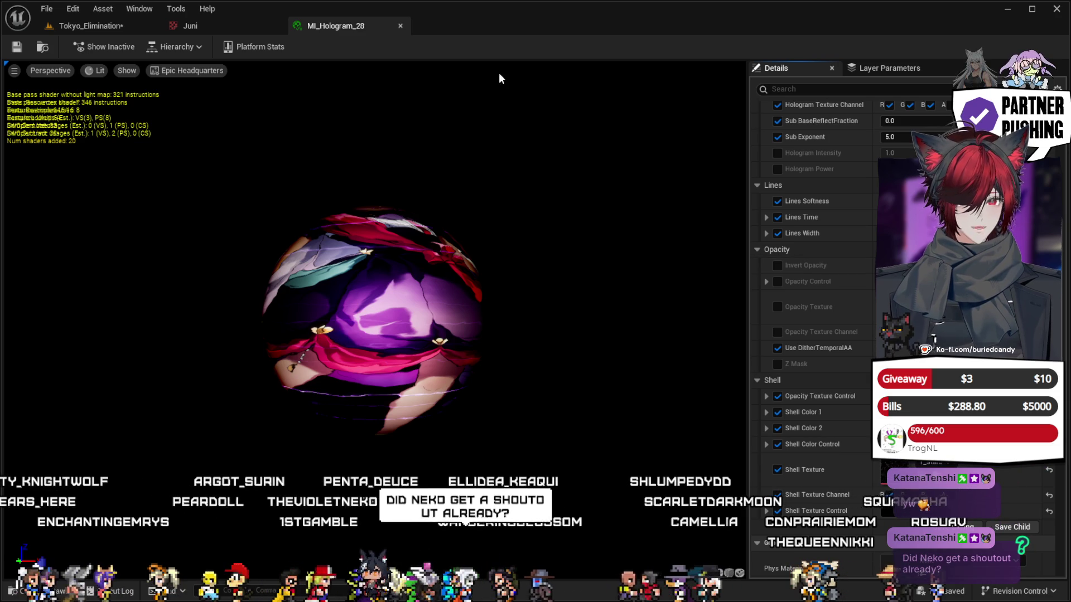
{"action": "left_click", "coordinate": [187, 27]}
{"action": "left_click", "coordinate": [104, 24]}
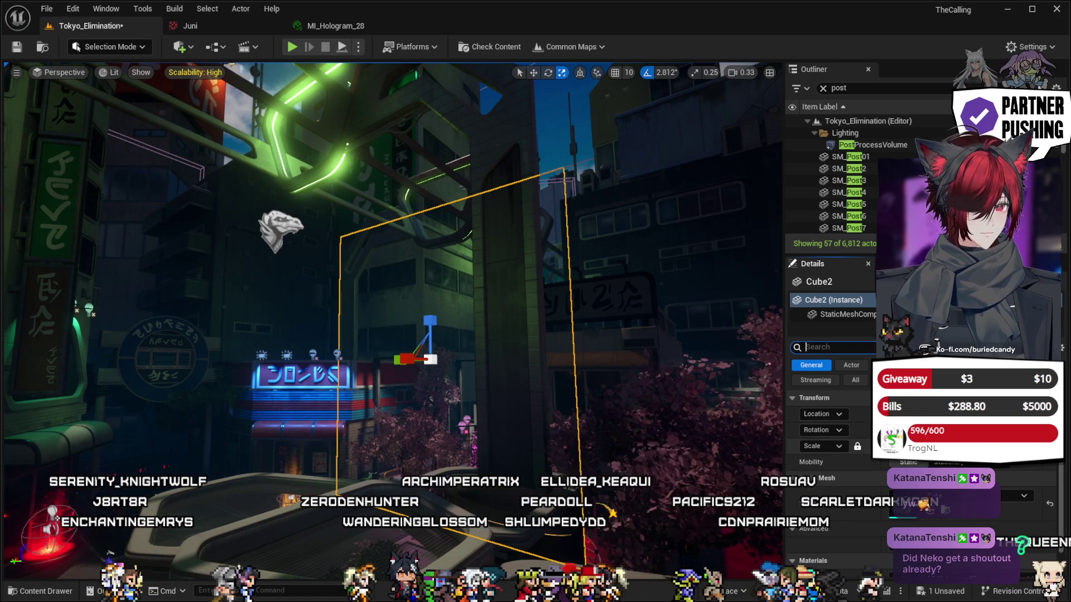
Toggle Cube2's selection outline and fly the camera through the street to view the hologram cube.
{"action": "key", "text": "h"}
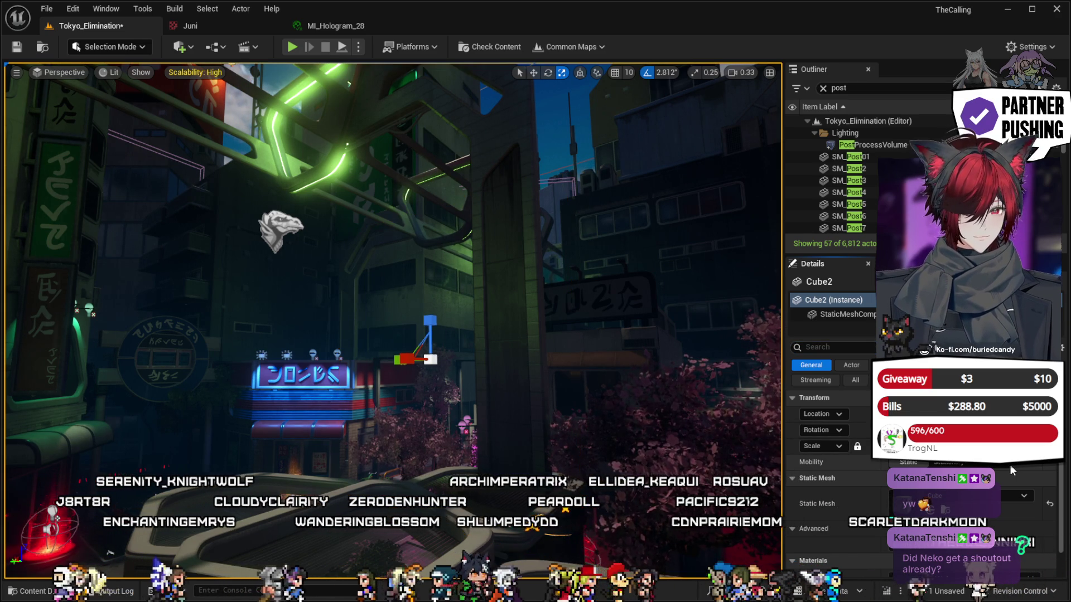
{"action": "key", "text": "Up"}
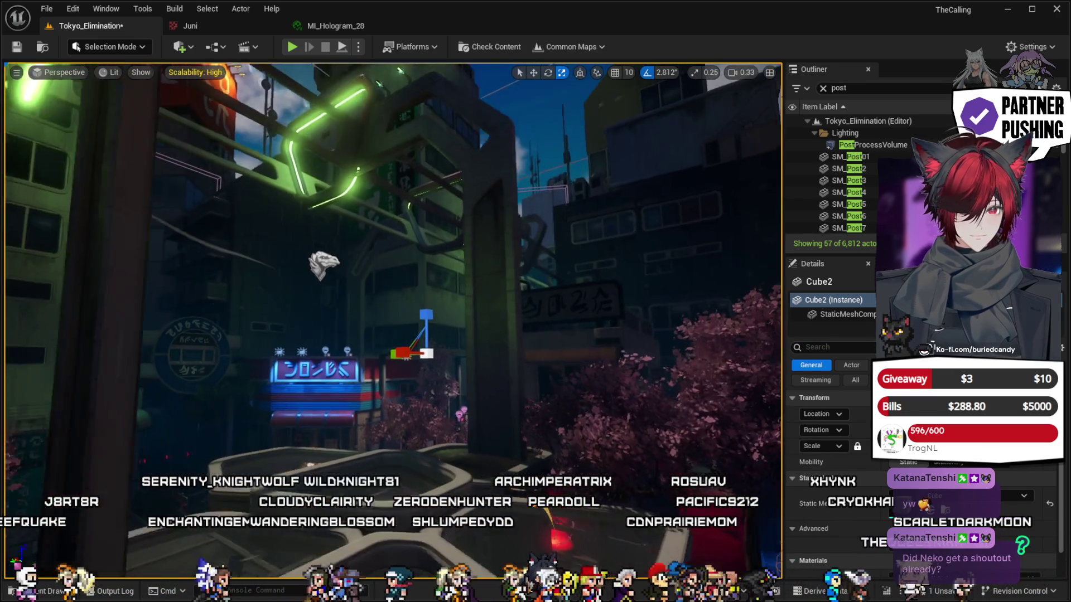
{"action": "key", "text": "Up"}
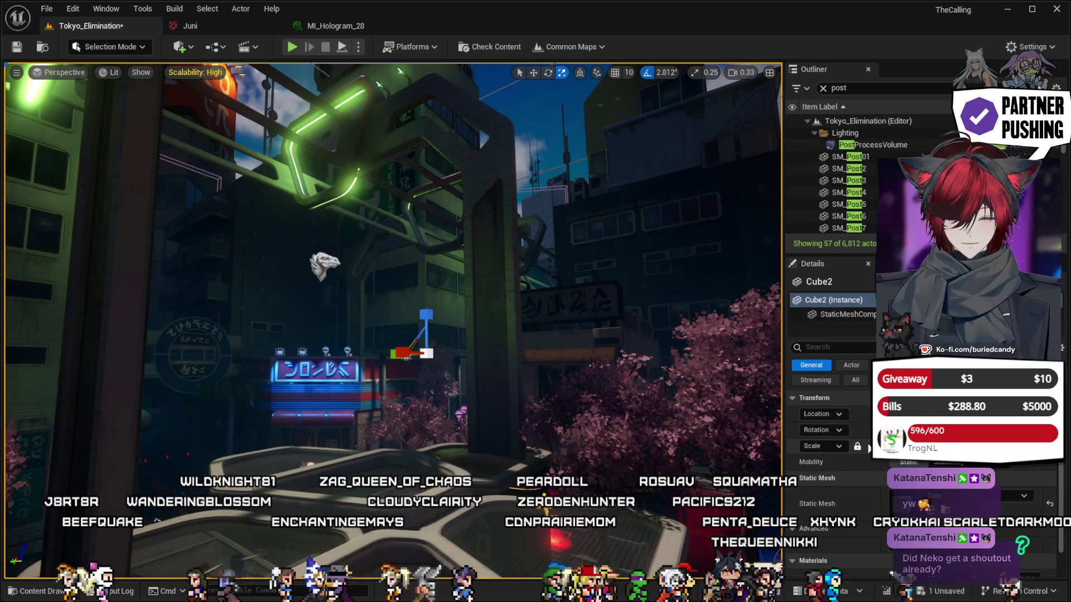
{"action": "key", "text": "ctrl+h"}
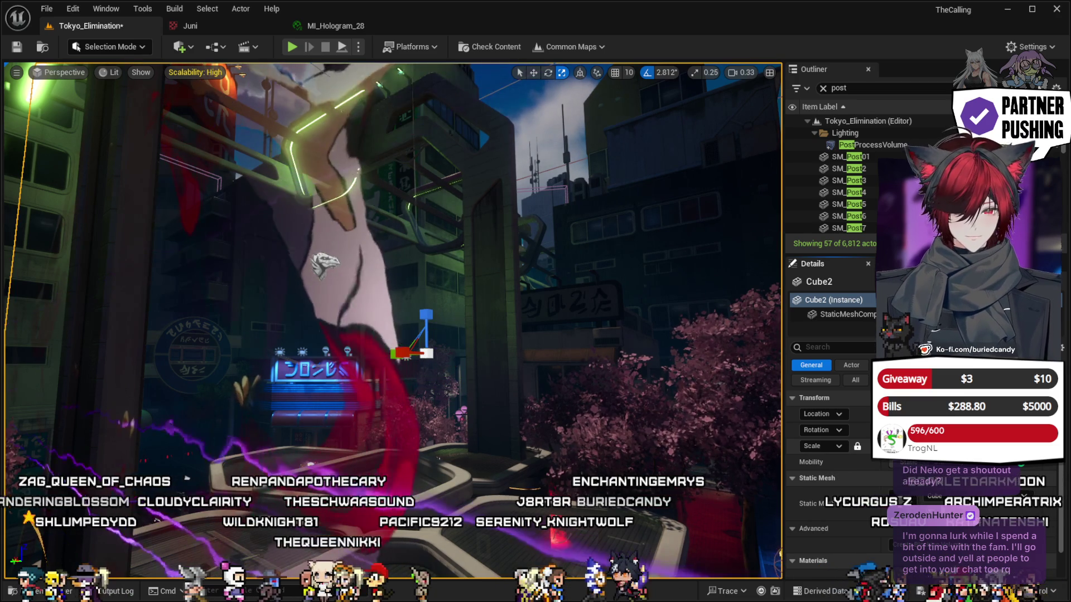
{"action": "scroll", "coordinate": [390, 318], "scroll_direction": "down", "scroll_amount": 5}
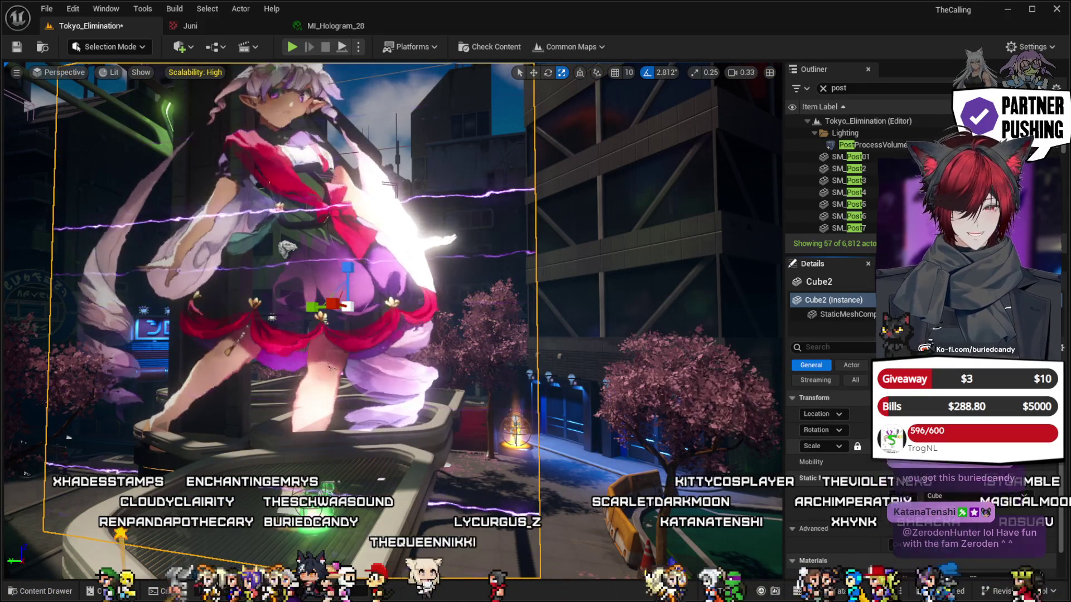
{"action": "scroll", "coordinate": [335, 305], "scroll_direction": "down", "scroll_amount": 5}
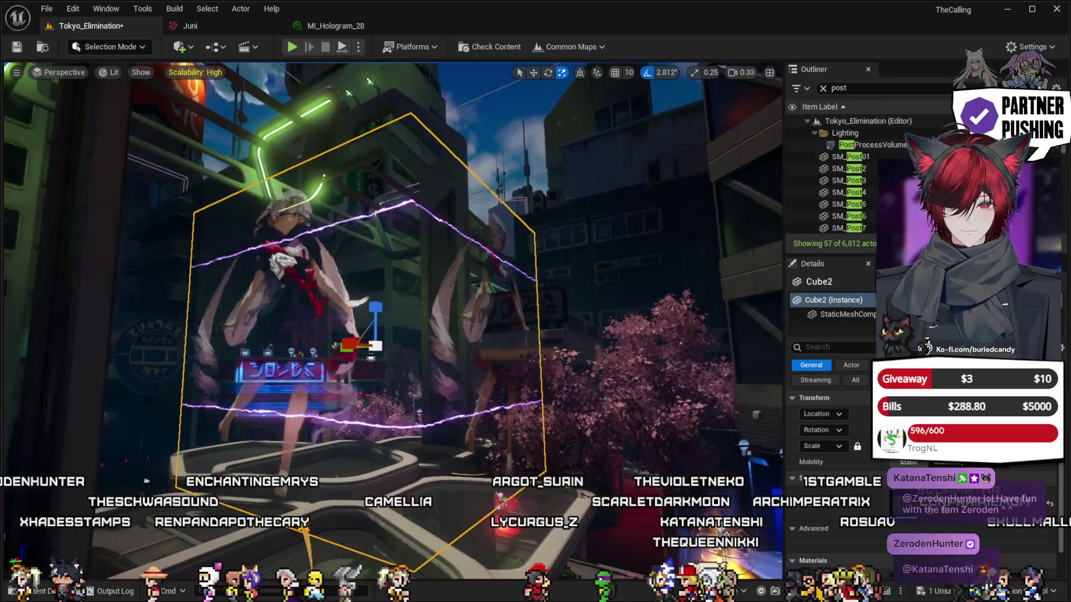
{"action": "left_click_drag", "start_coordinate": [450, 294], "coordinate": [450, 295]}
{"action": "left_click", "coordinate": [345, 28]}
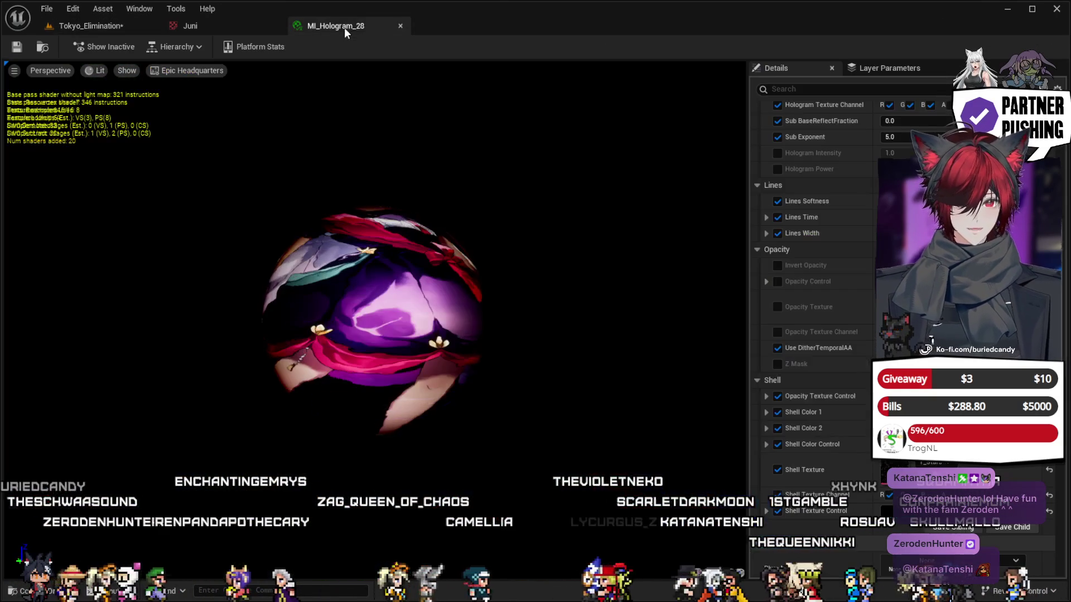
Scroll MI_Hologram_28's Details down to Material Property Overrides, then switch to the Juni texture.
{"action": "scroll", "coordinate": [825, 349], "scroll_direction": "down", "scroll_amount": 15}
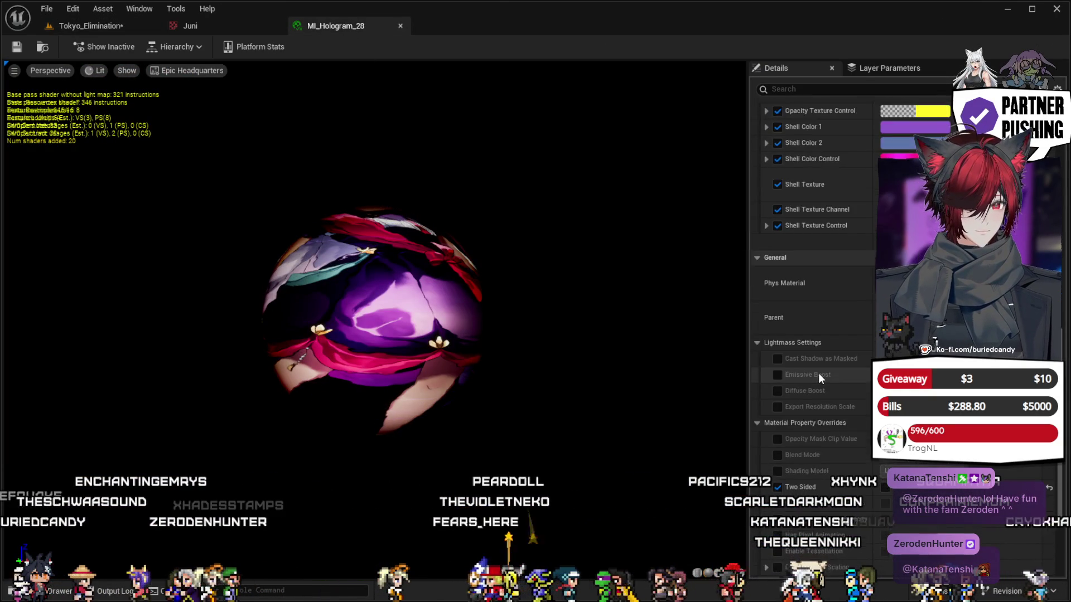
{"action": "scroll", "coordinate": [818, 373], "scroll_direction": "down", "scroll_amount": 2}
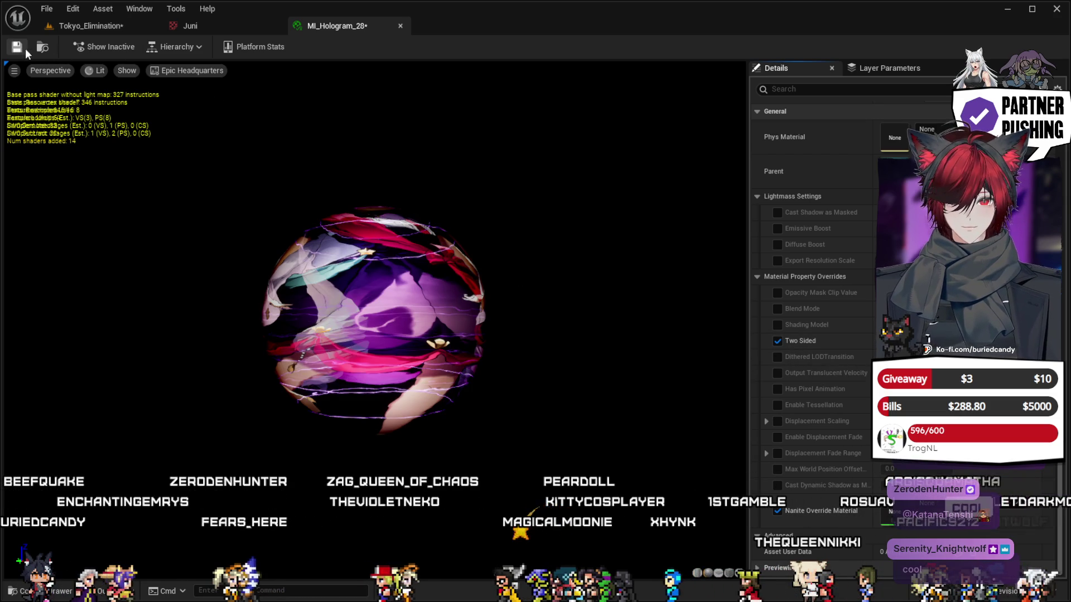
{"action": "left_click", "coordinate": [185, 25]}
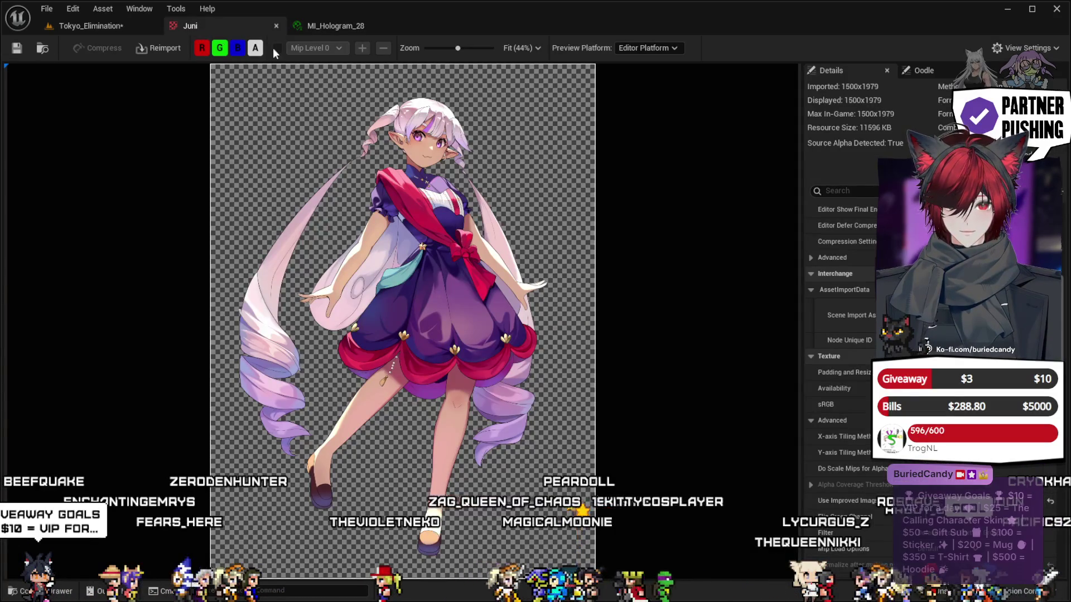
Frame and orbit the hologram cube in Tokyo_Elimination, then turn off Two Sided on MI_Hologram_28.
{"action": "left_click", "coordinate": [103, 26]}
{"action": "key", "text": "f"}
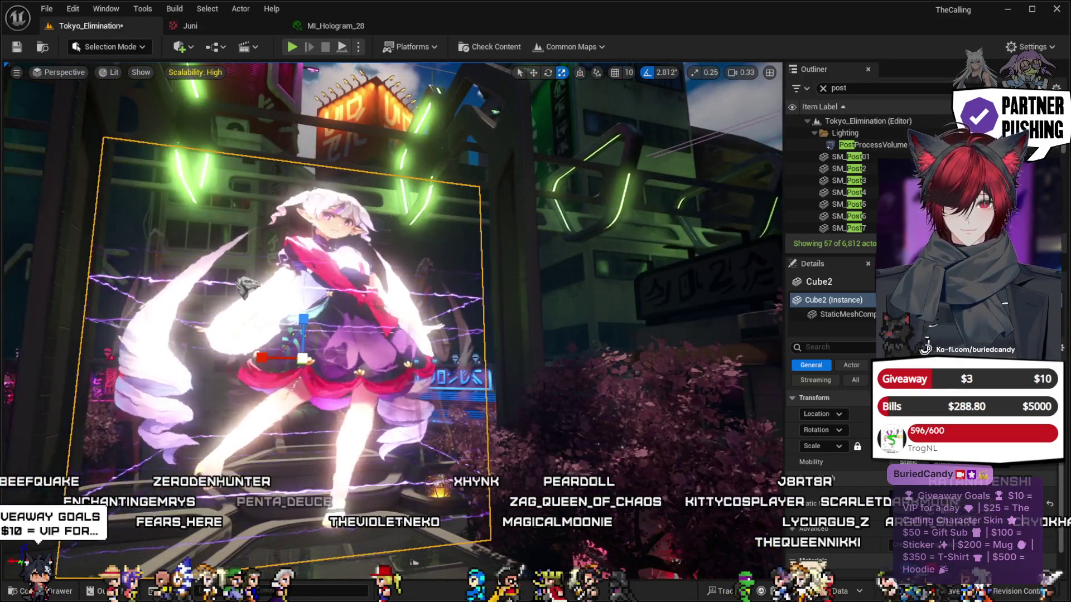
{"action": "mouse_move", "coordinate": [413, 562]}
{"action": "left_mouse_down"}
{"action": "mouse_move", "coordinate": [488, 540]}
{"action": "mouse_move", "coordinate": [742, 553]}
{"action": "left_mouse_up"}
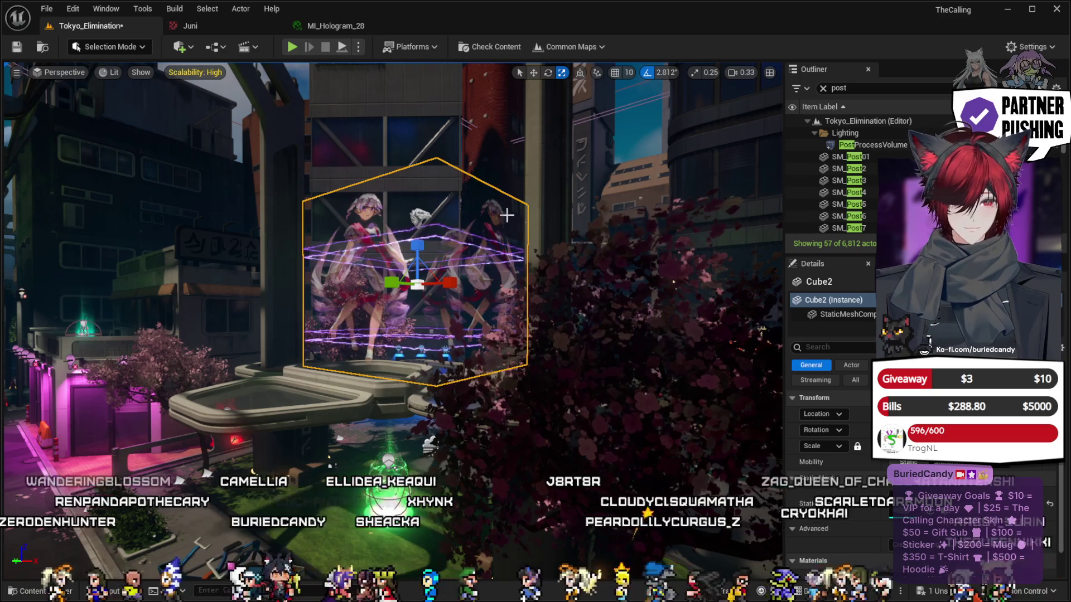
{"action": "left_click", "coordinate": [340, 27]}
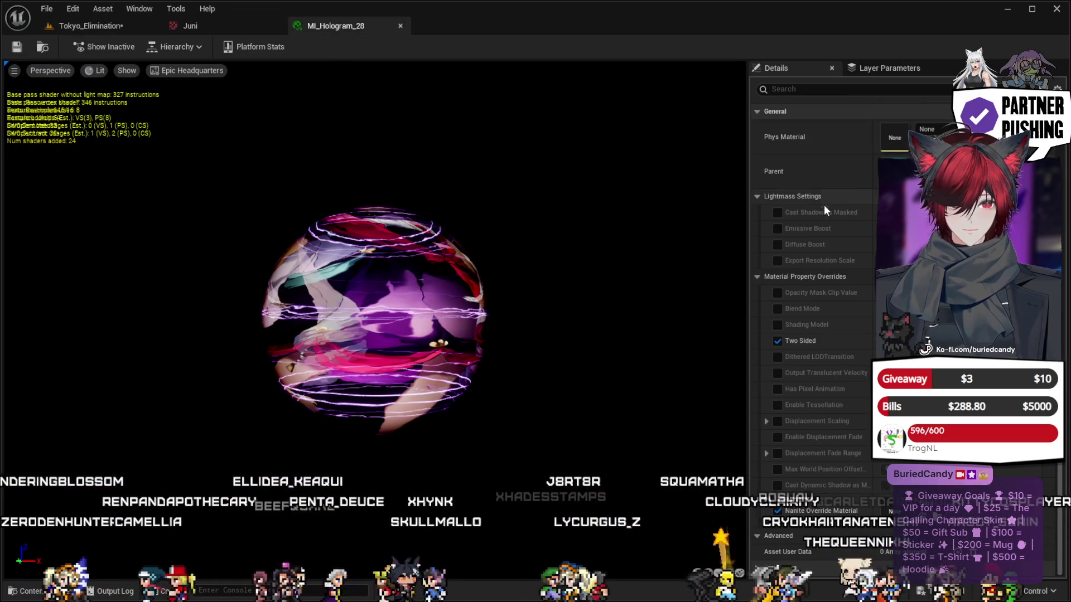
{"action": "left_click", "coordinate": [886, 341]}
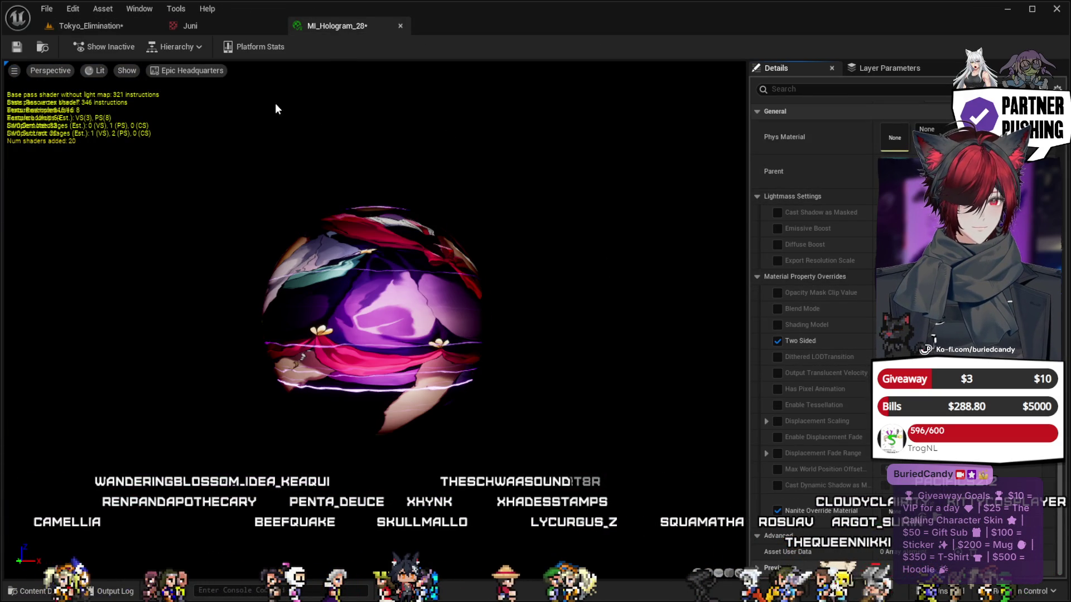
Check the Juni texture, circle the hologram cube in the level again, and reopen MI_Hologram_28.
{"action": "left_click", "coordinate": [192, 27]}
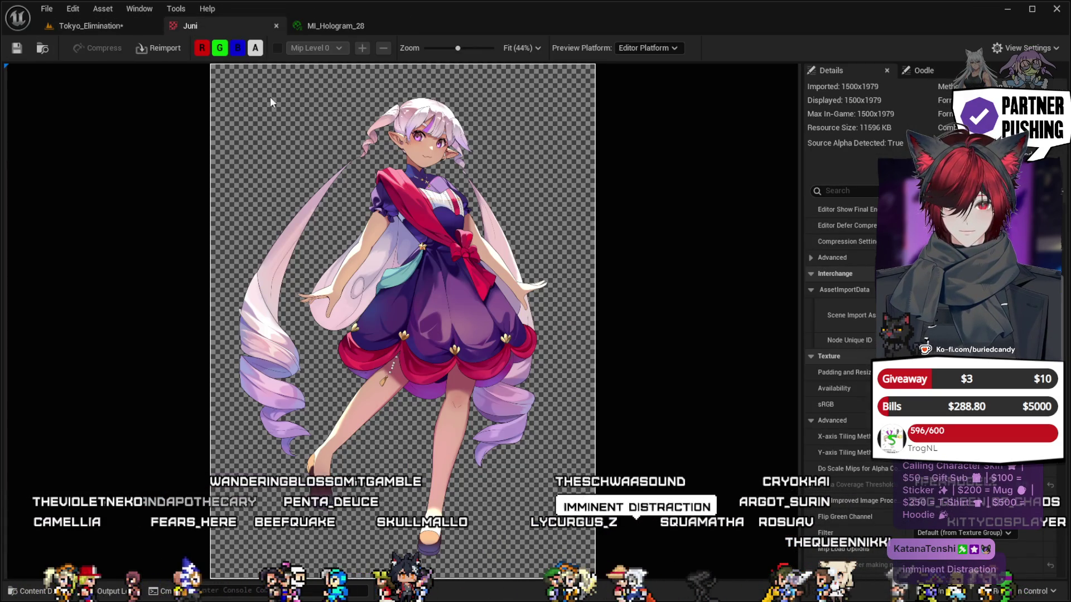
{"action": "left_click", "coordinate": [64, 26]}
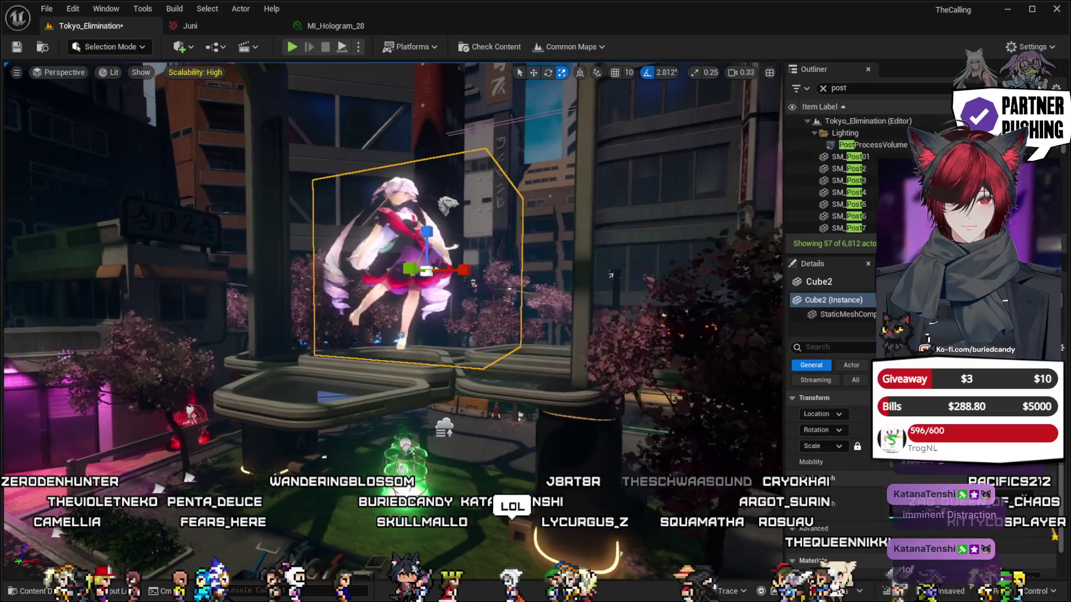
{"action": "left_click_drag", "start_coordinate": [391, 279], "coordinate": [597, 279]}
{"action": "mouse_move", "coordinate": [326, 233]}
{"action": "left_mouse_down"}
{"action": "mouse_move", "coordinate": [337, 233]}
{"action": "mouse_move", "coordinate": [326, 233]}
{"action": "left_mouse_up"}
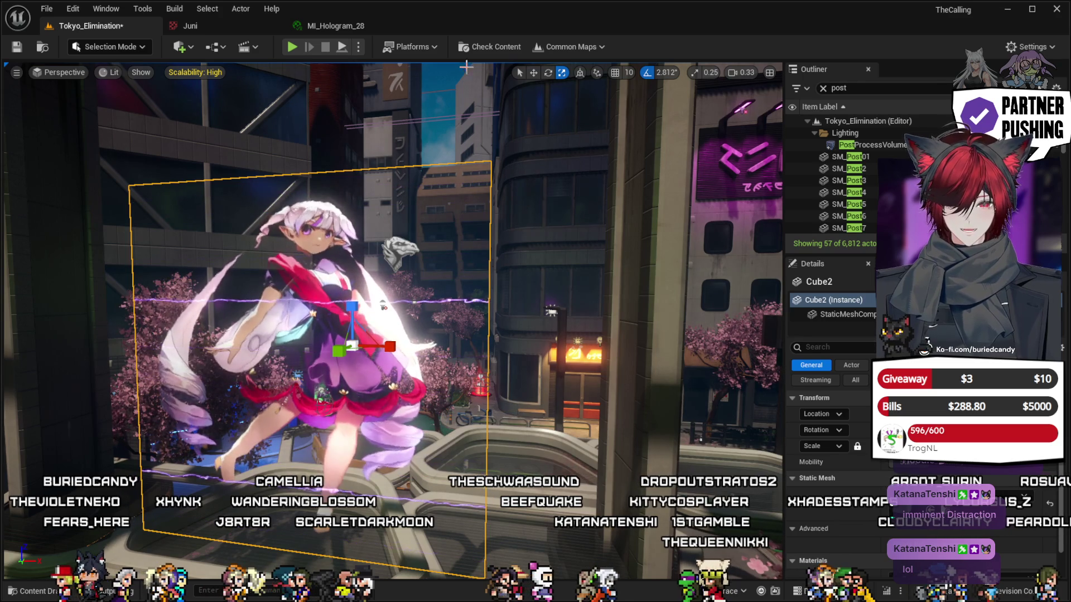
{"action": "left_click", "coordinate": [323, 29]}
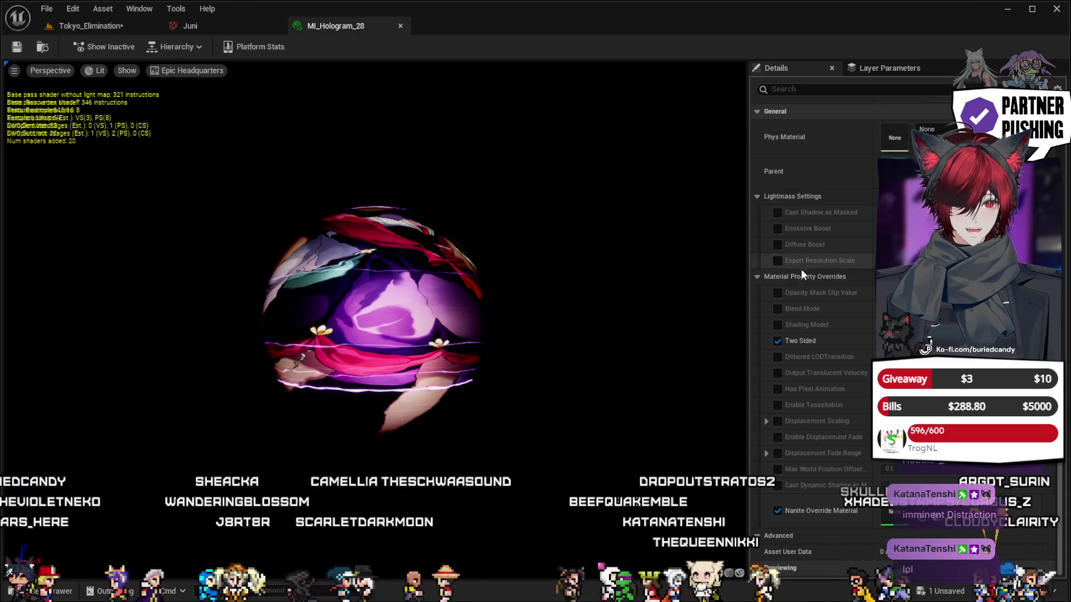
{"action": "scroll", "coordinate": [1059, 400], "scroll_direction": "up", "scroll_amount": 5}
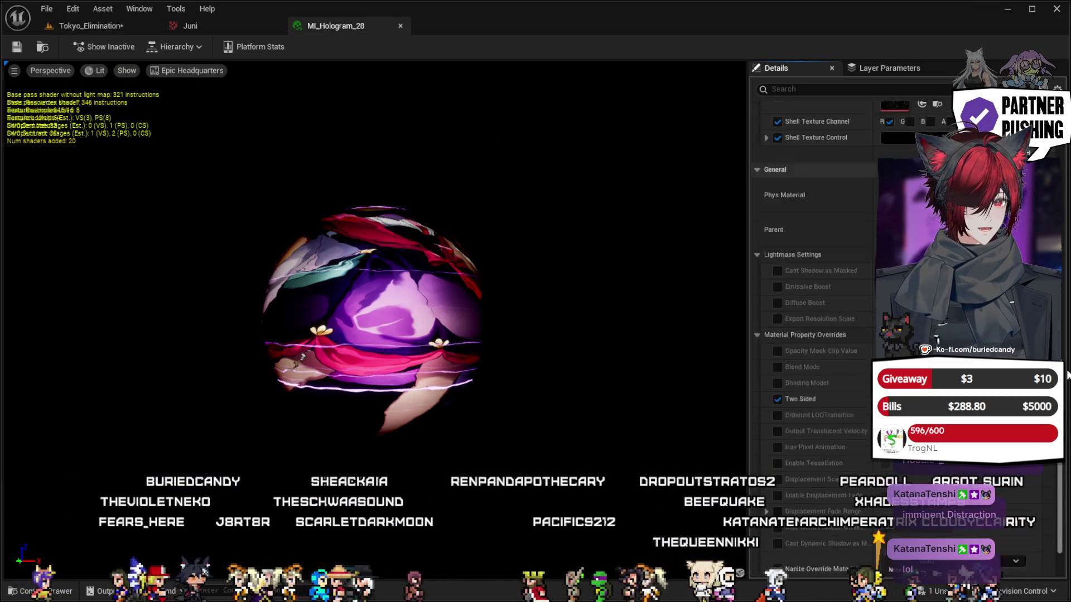
{"action": "scroll", "coordinate": [817, 335], "scroll_direction": "up", "scroll_amount": 5}
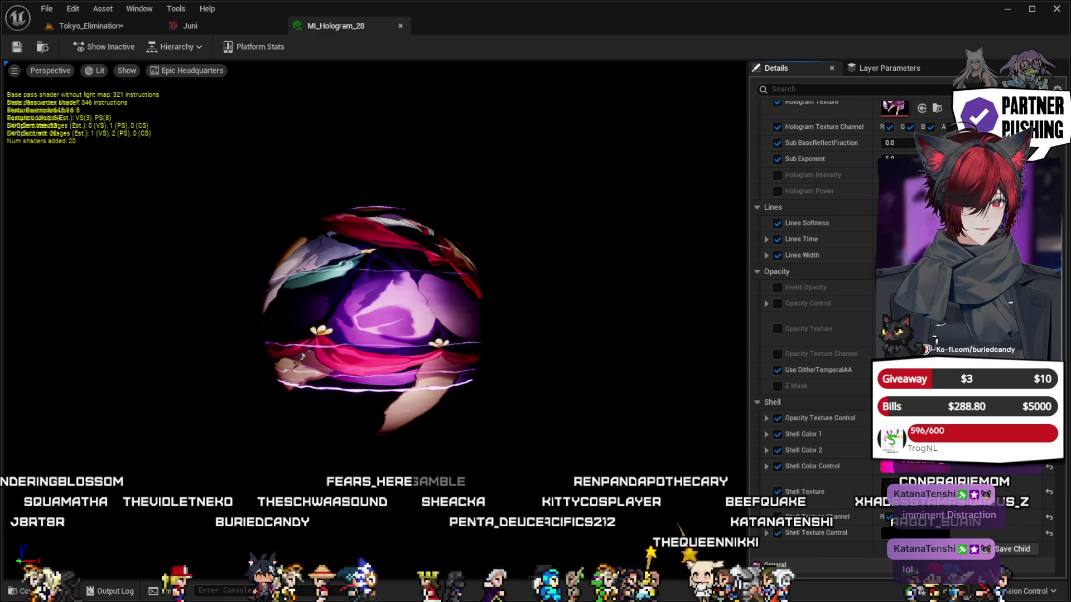
{"action": "scroll", "coordinate": [817, 335], "scroll_direction": "up", "scroll_amount": 2}
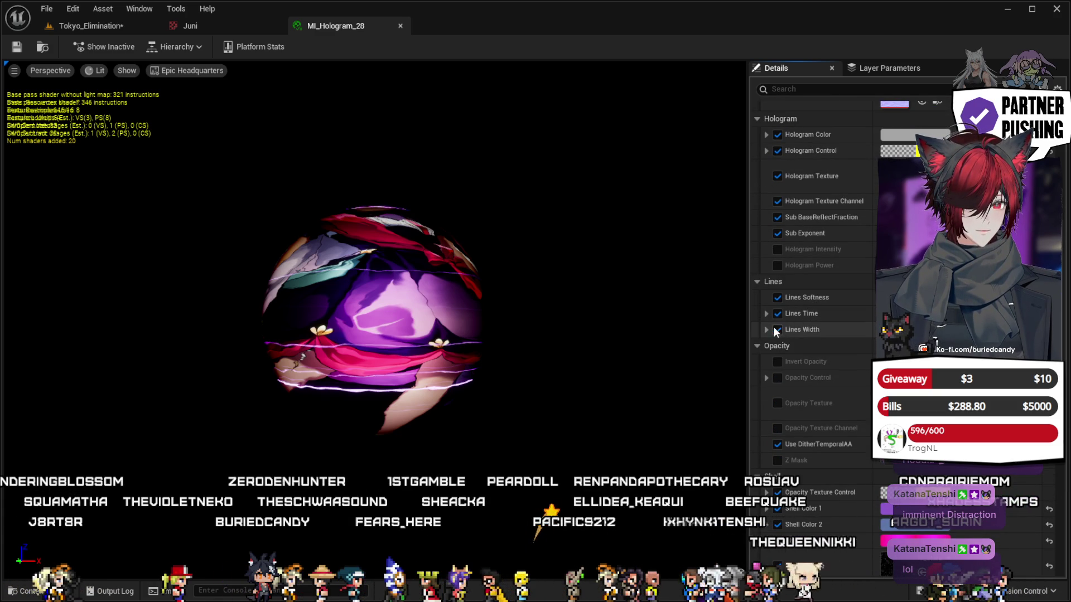
{"action": "scroll", "coordinate": [865, 275], "scroll_direction": "up", "scroll_amount": 1}
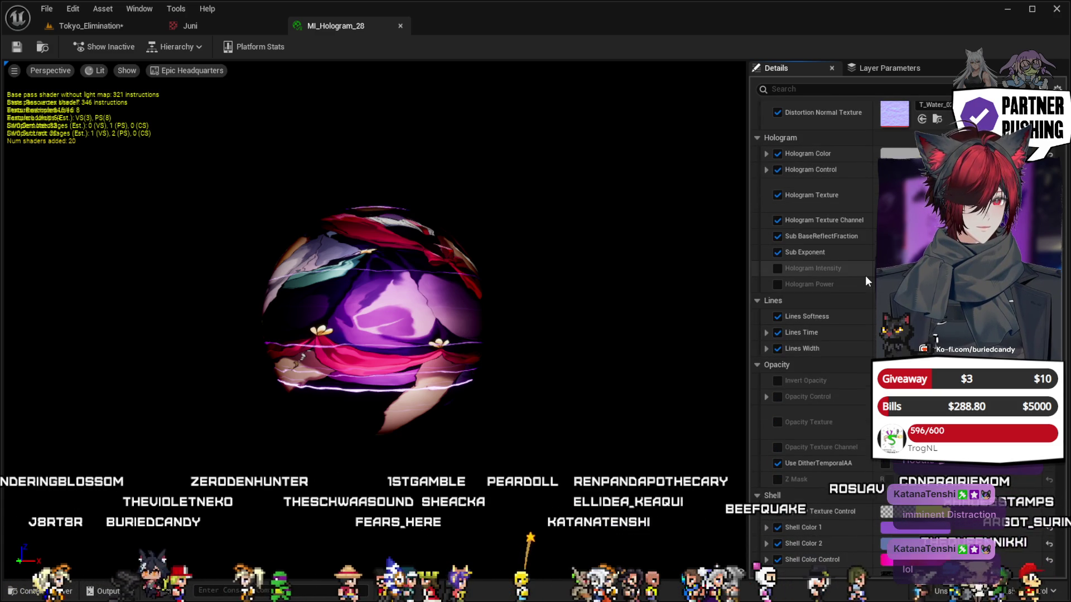
{"action": "scroll", "coordinate": [865, 277], "scroll_direction": "up", "scroll_amount": 4}
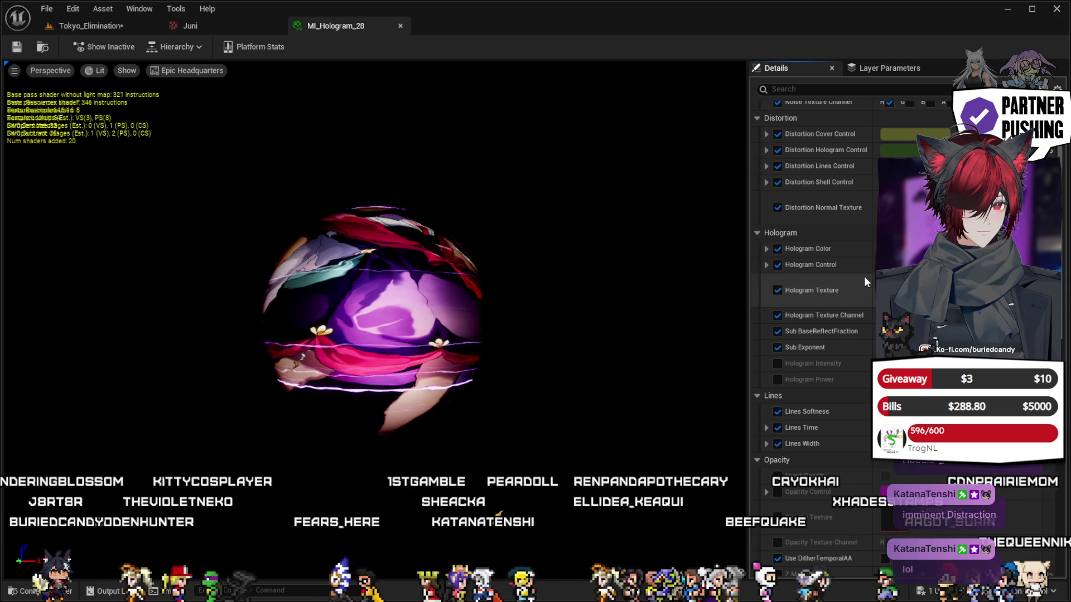
{"action": "scroll", "coordinate": [865, 277], "scroll_direction": "up", "scroll_amount": 1}
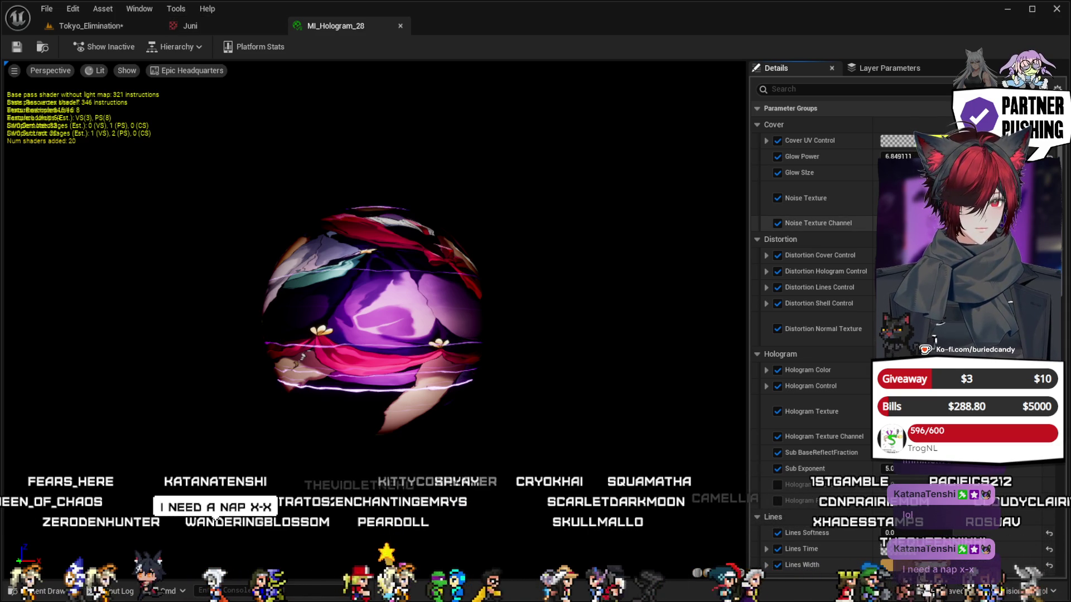
{"action": "scroll", "coordinate": [812, 334], "scroll_direction": "down", "scroll_amount": 5}
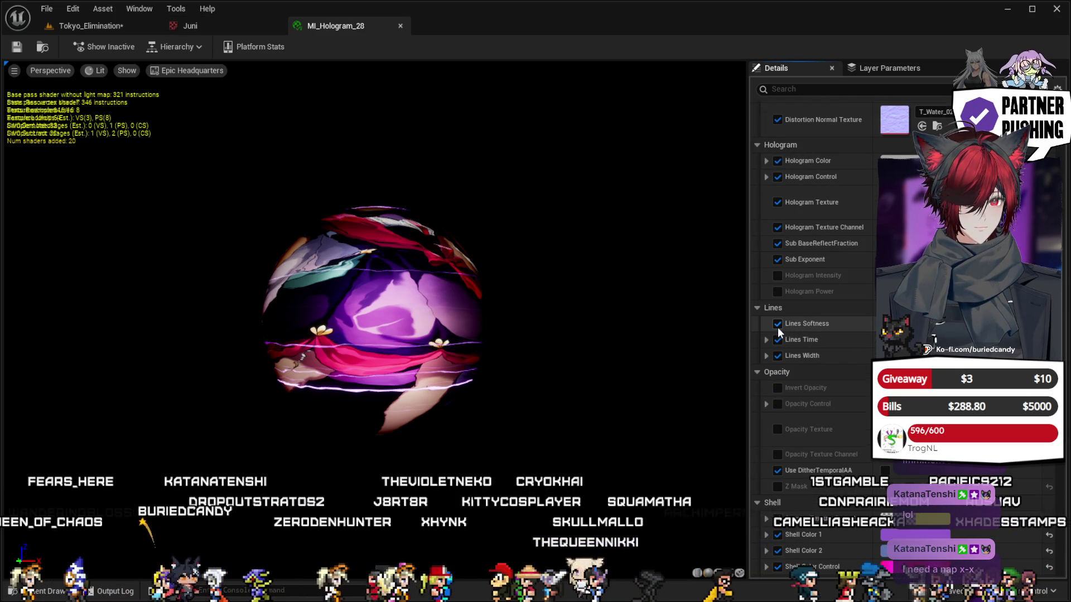
{"action": "left_click", "coordinate": [777, 342]}
{"action": "left_click", "coordinate": [778, 357]}
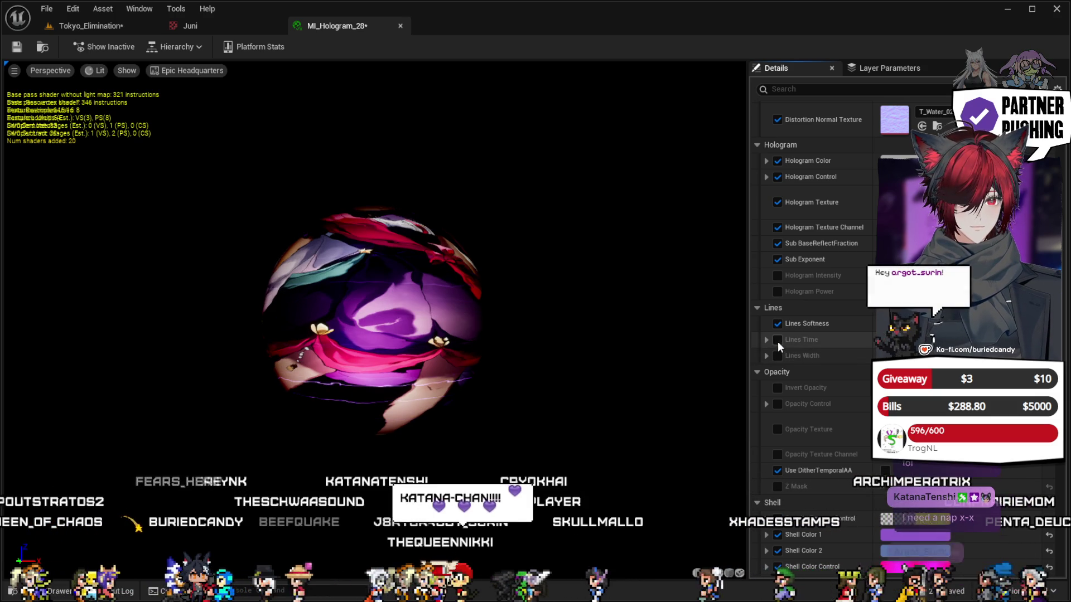
{"action": "left_click", "coordinate": [777, 340]}
{"action": "left_click", "coordinate": [777, 357]}
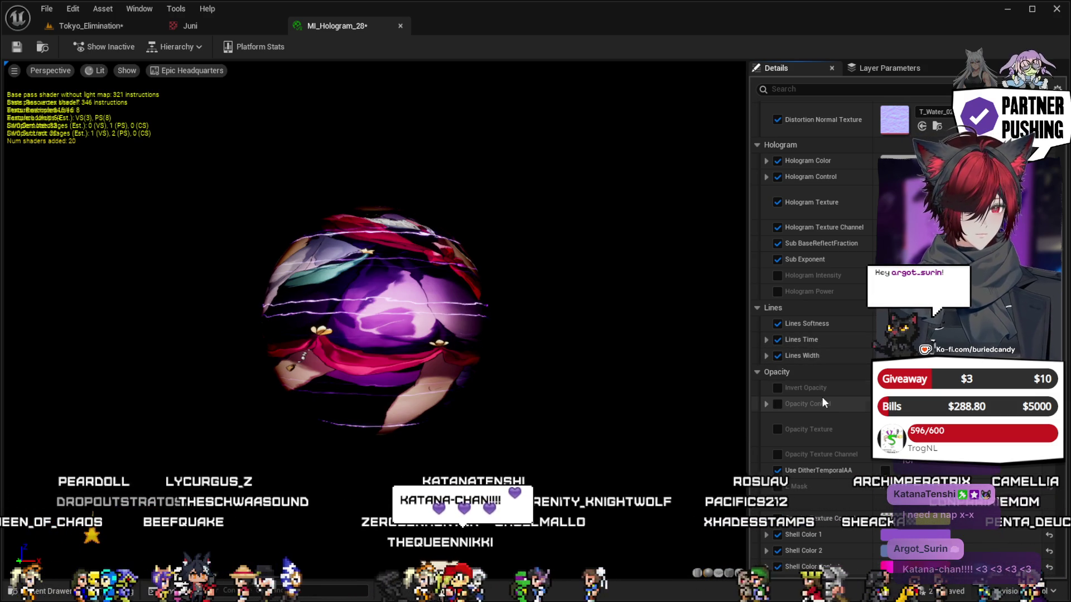
{"action": "scroll", "coordinate": [820, 387], "scroll_direction": "down", "scroll_amount": 5}
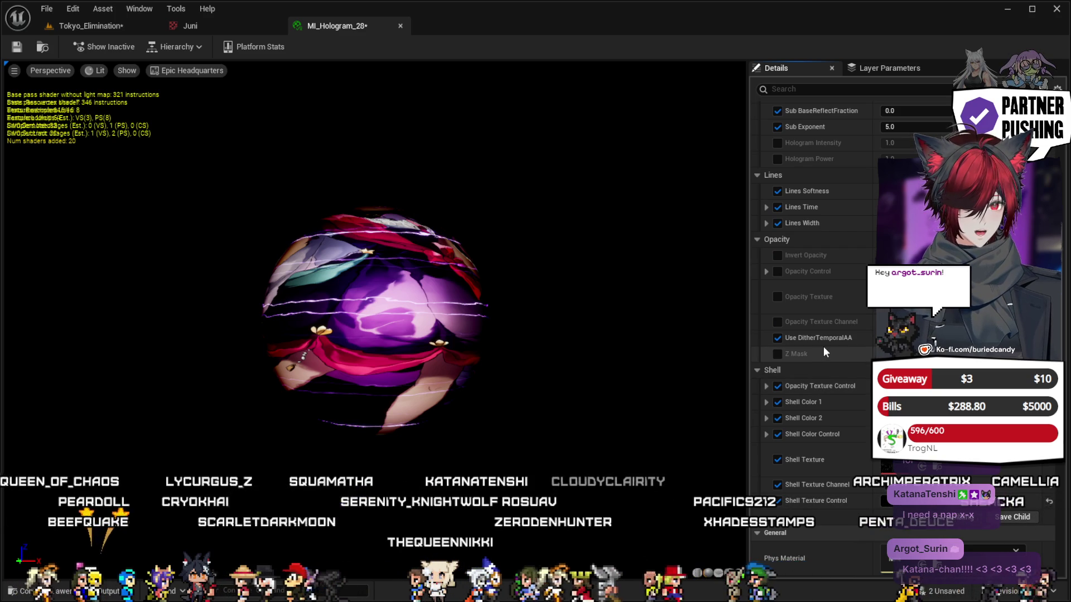
{"action": "scroll", "coordinate": [824, 347], "scroll_direction": "down", "scroll_amount": 2}
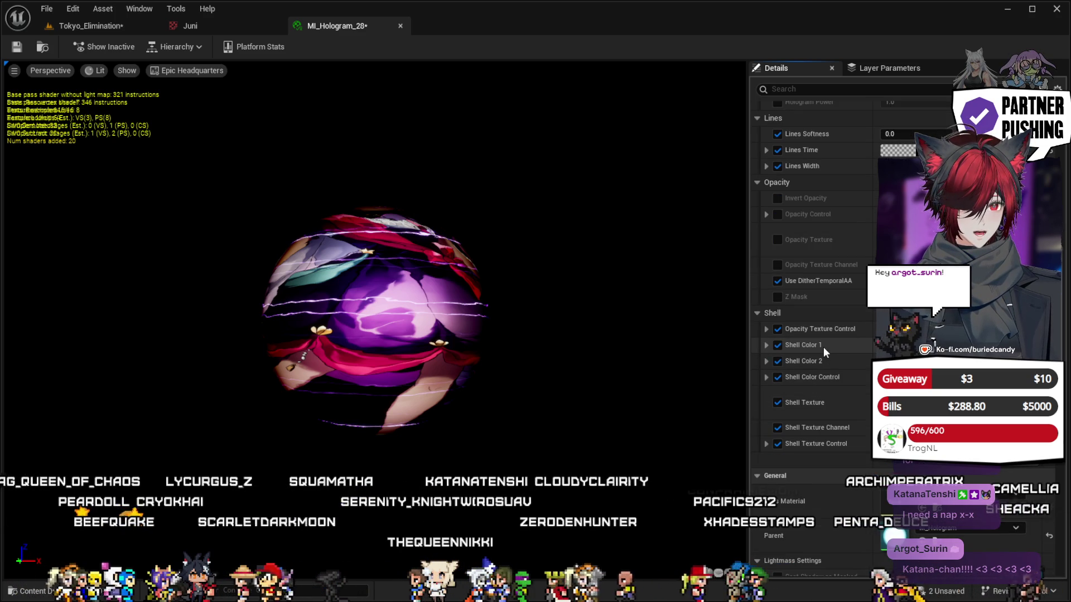
{"action": "left_click", "coordinate": [778, 402]}
{"action": "left_click", "coordinate": [778, 402]}
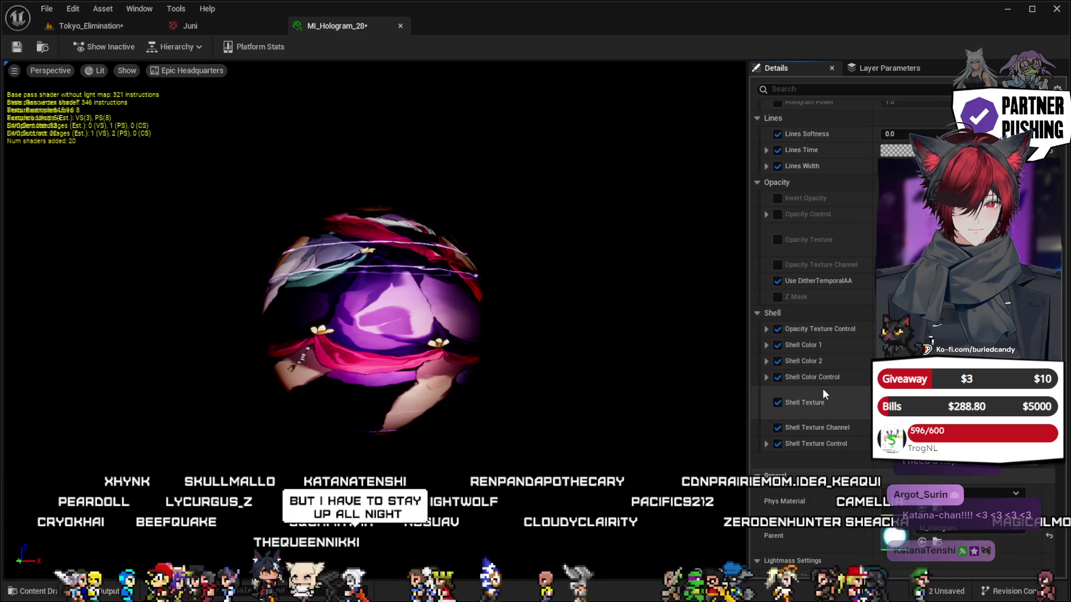
{"action": "scroll", "coordinate": [822, 389], "scroll_direction": "down", "scroll_amount": 4}
{"action": "scroll", "coordinate": [822, 387], "scroll_direction": "down", "scroll_amount": 8}
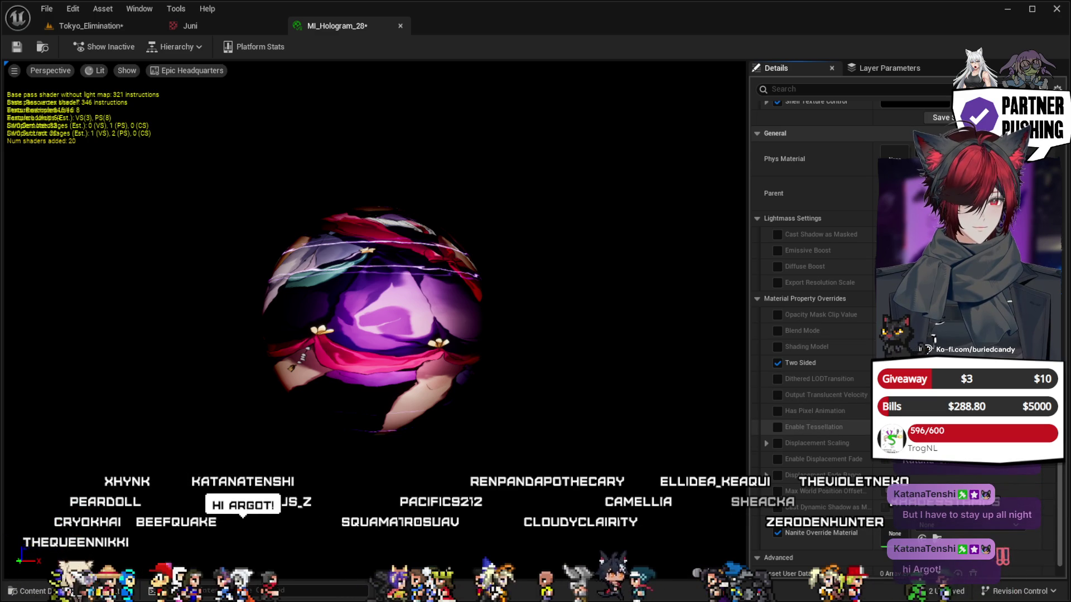
{"action": "scroll", "coordinate": [822, 390], "scroll_direction": "down", "scroll_amount": 1}
{"action": "scroll", "coordinate": [814, 335], "scroll_direction": "down", "scroll_amount": 15}
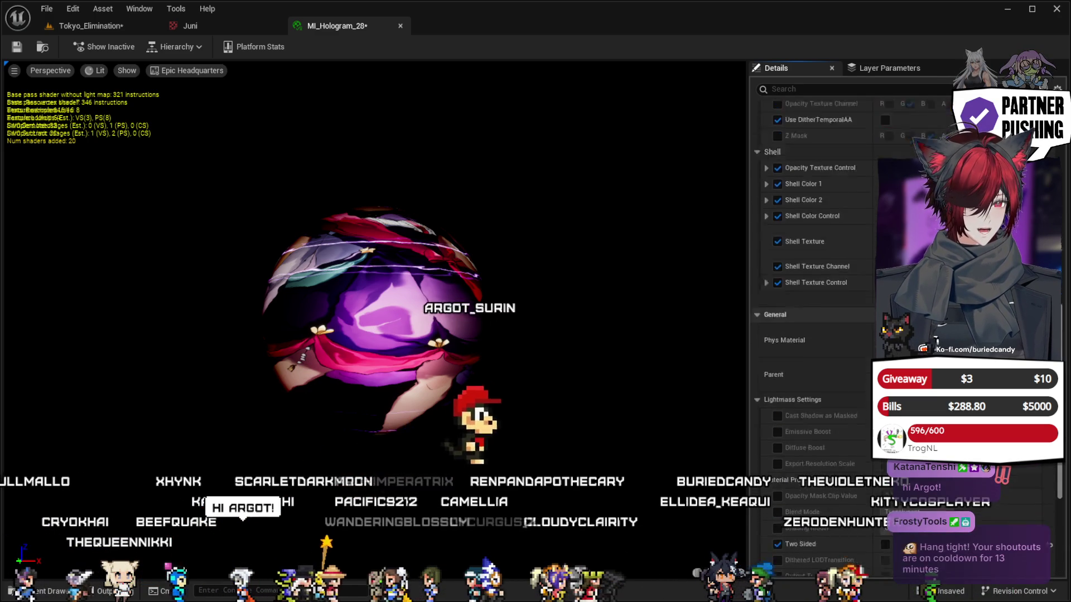
{"action": "scroll", "coordinate": [814, 335], "scroll_direction": "up", "scroll_amount": 4}
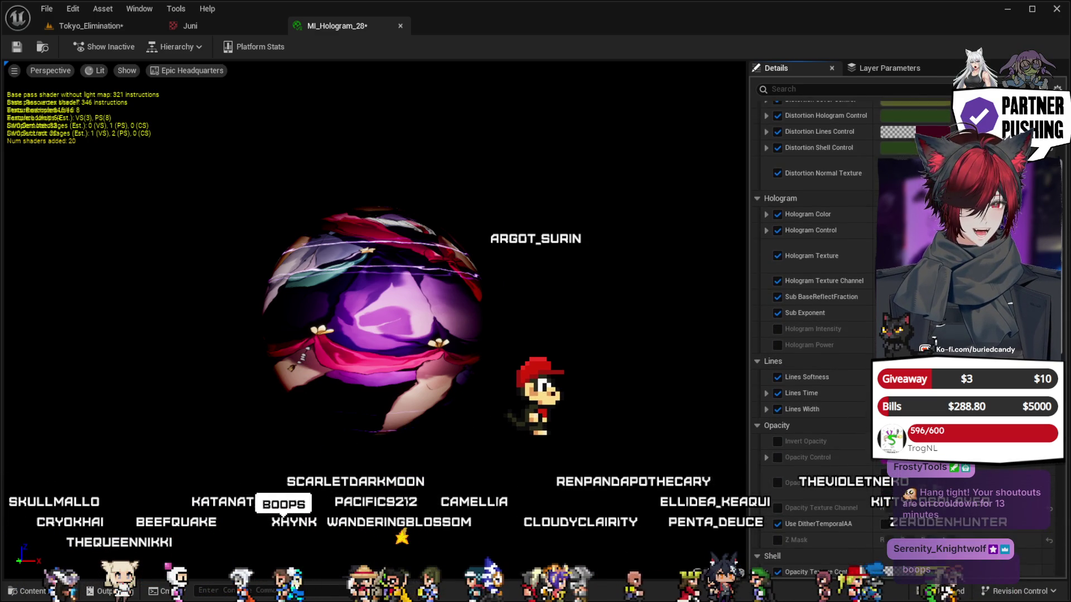
{"action": "scroll", "coordinate": [785, 493], "scroll_direction": "up", "scroll_amount": 1}
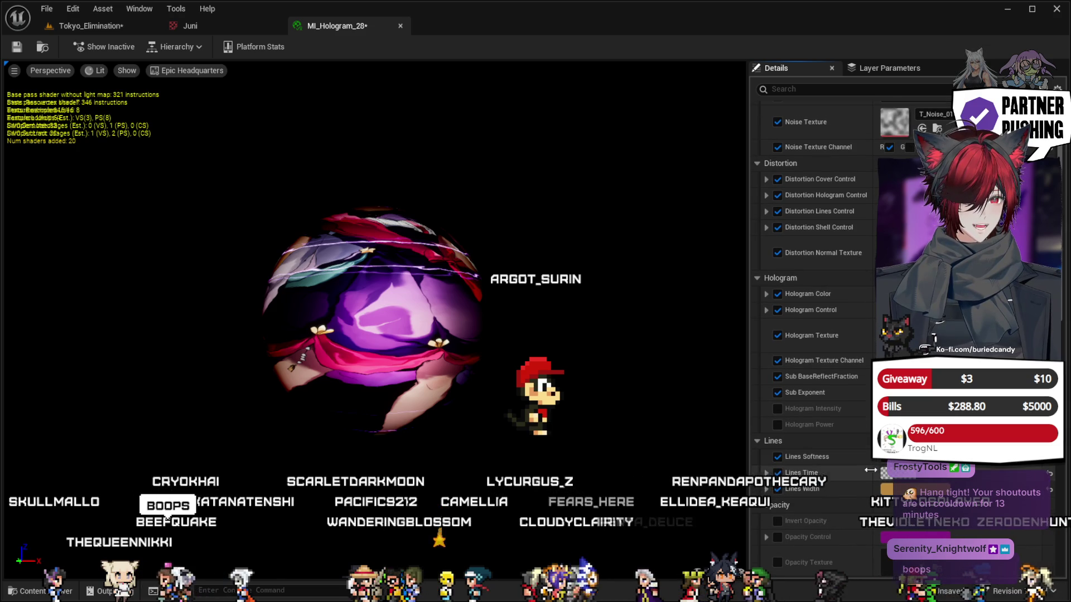
{"action": "left_click", "coordinate": [765, 490]}
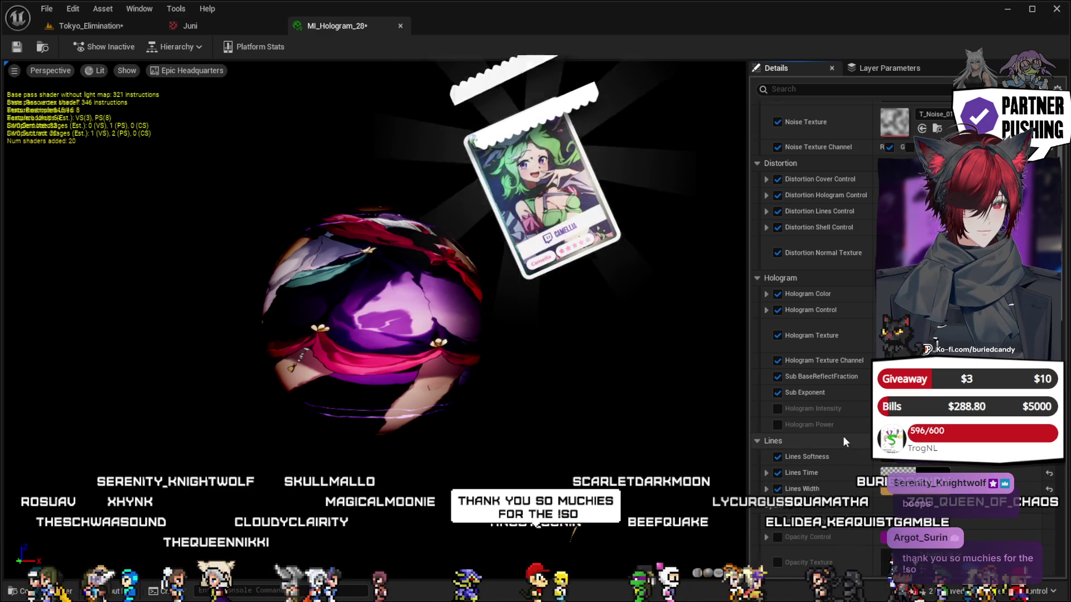
Uncheck the Glow Power and Glow Size overrides under Cover, save the instance, and return to Tokyo_Elimination.
{"action": "scroll", "coordinate": [826, 417], "scroll_direction": "up", "scroll_amount": 3}
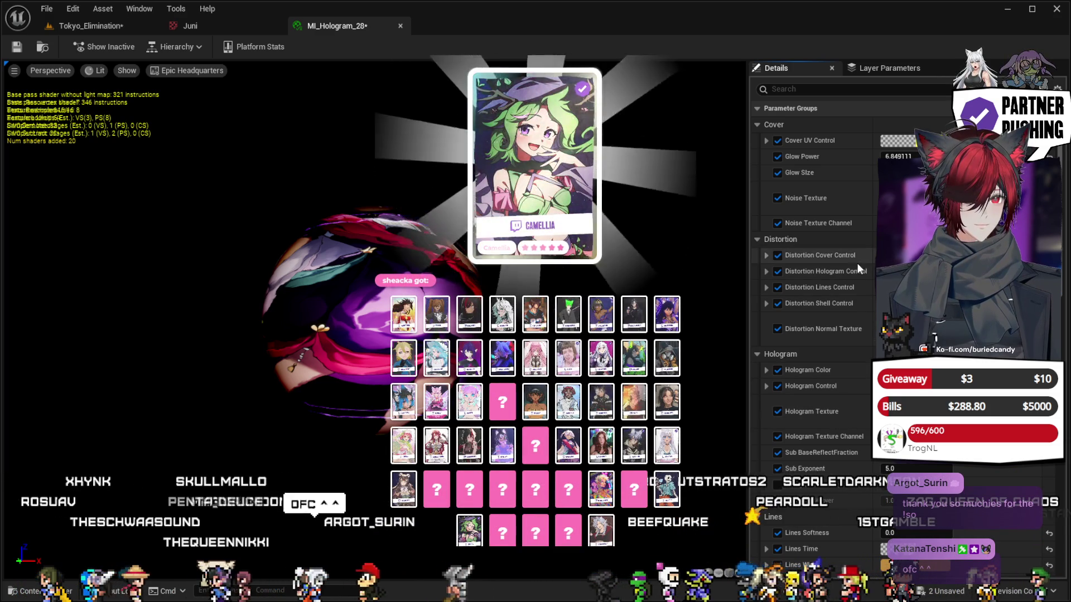
{"action": "left_click", "coordinate": [778, 157]}
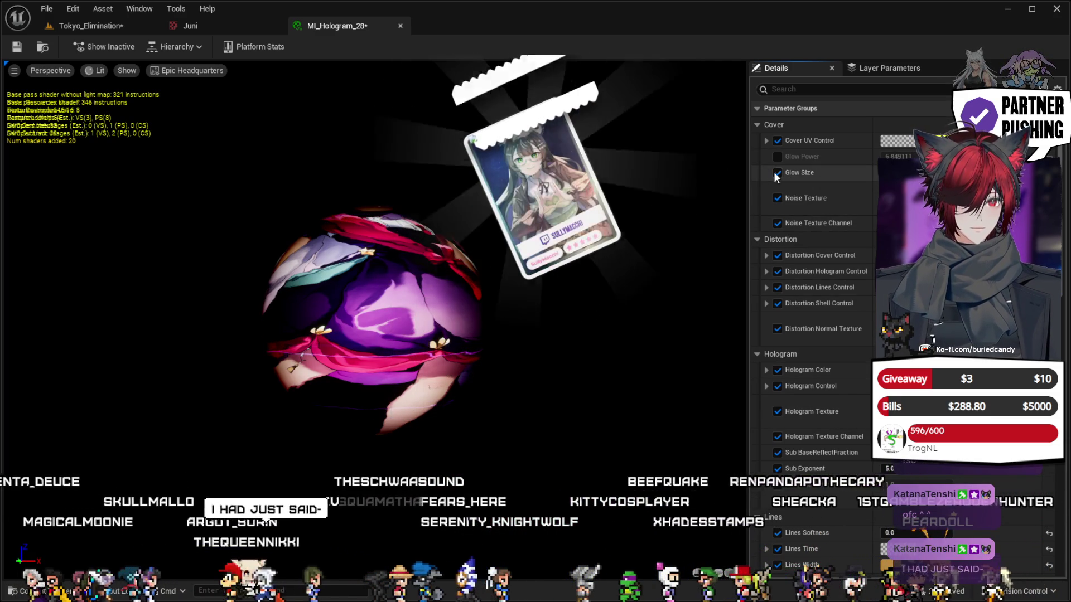
{"action": "left_click", "coordinate": [776, 172]}
{"action": "left_click", "coordinate": [16, 47]}
{"action": "left_click", "coordinate": [186, 26]}
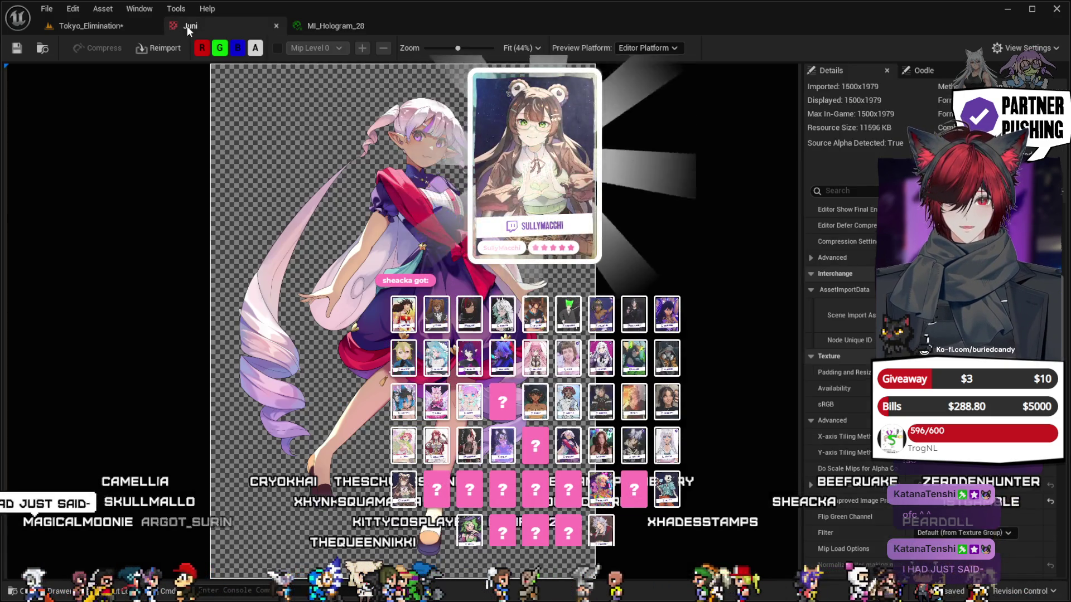
{"action": "left_click", "coordinate": [100, 25]}
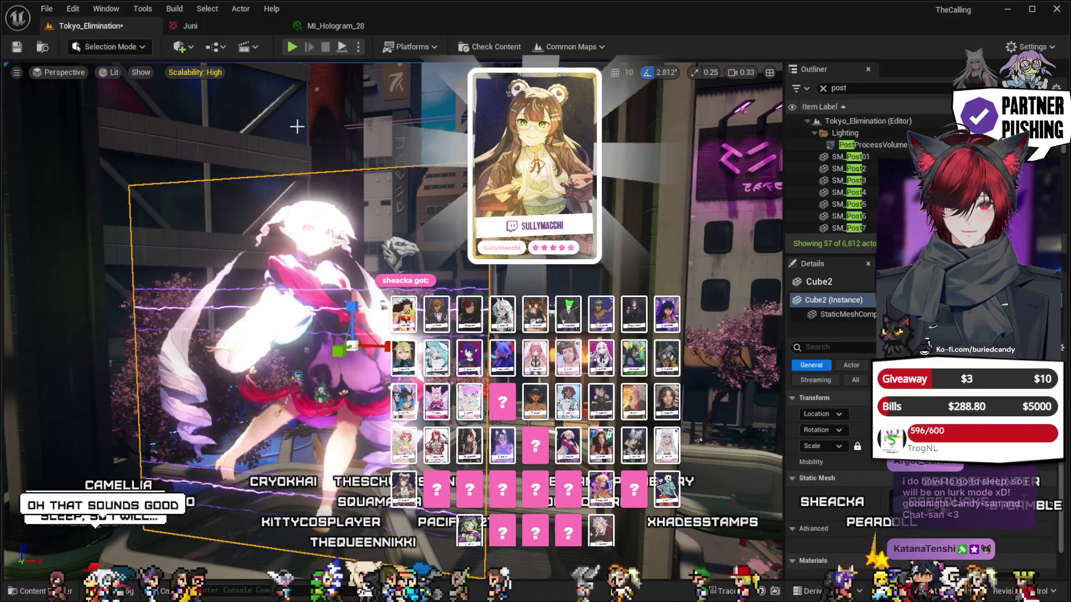
Re-enable the Glow Power override on MI_Hologram_28, save it, and compare the glowing cube in Tokyo_Elimination.
{"action": "left_click", "coordinate": [326, 28]}
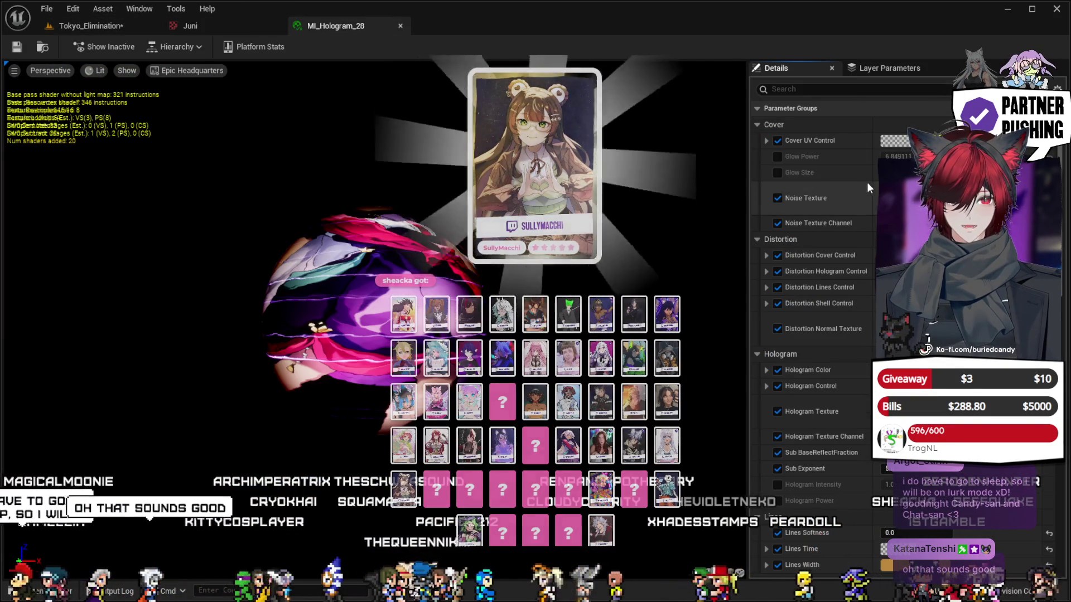
{"action": "left_click", "coordinate": [778, 157]}
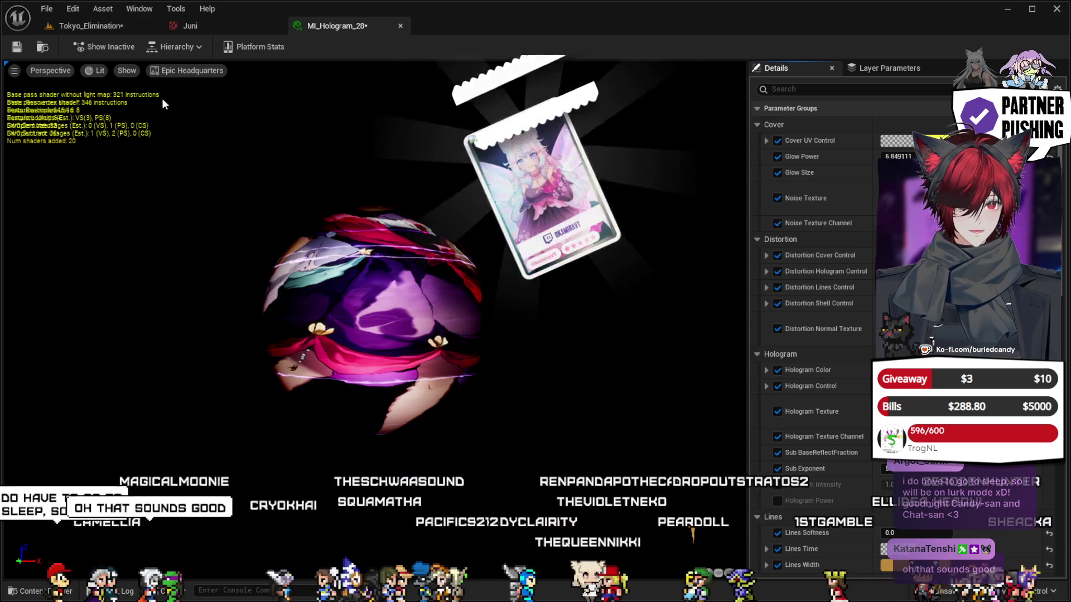
{"action": "left_click", "coordinate": [16, 48]}
{"action": "left_click", "coordinate": [74, 26]}
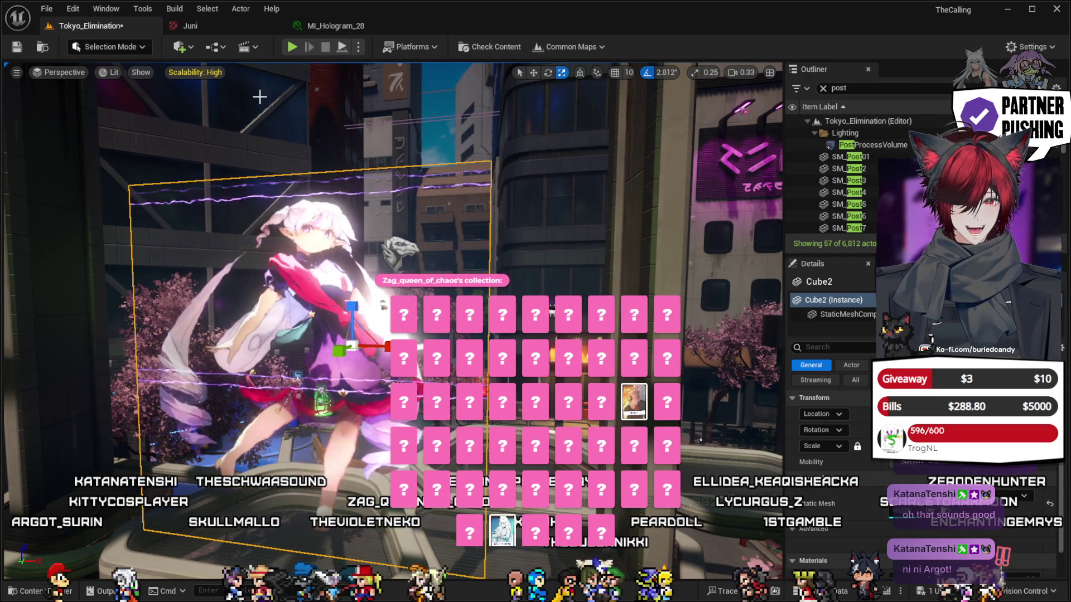
{"action": "left_click", "coordinate": [333, 27]}
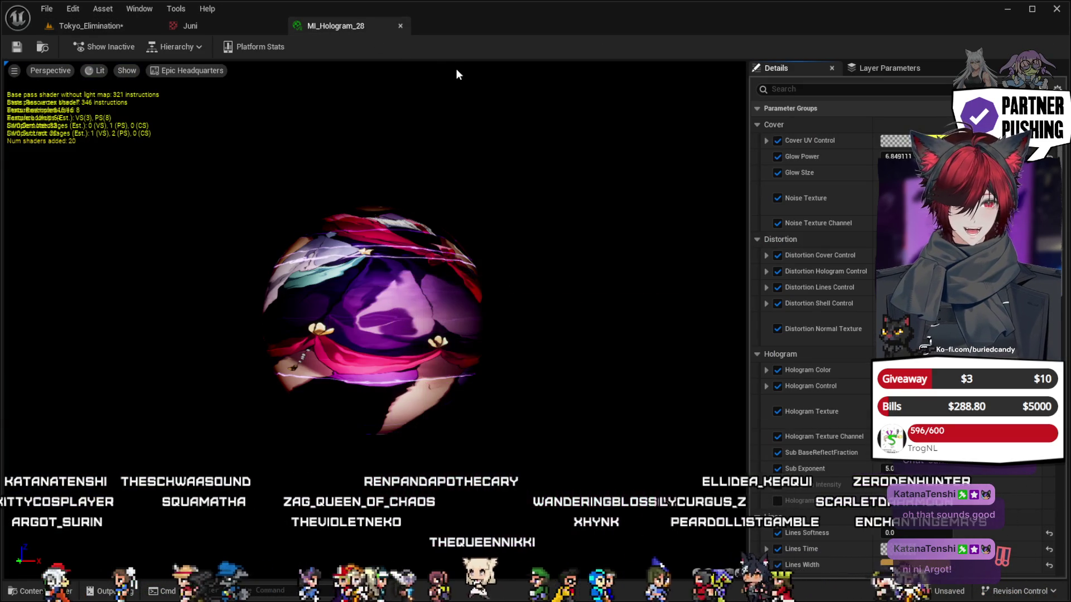
{"action": "left_click", "coordinate": [93, 28]}
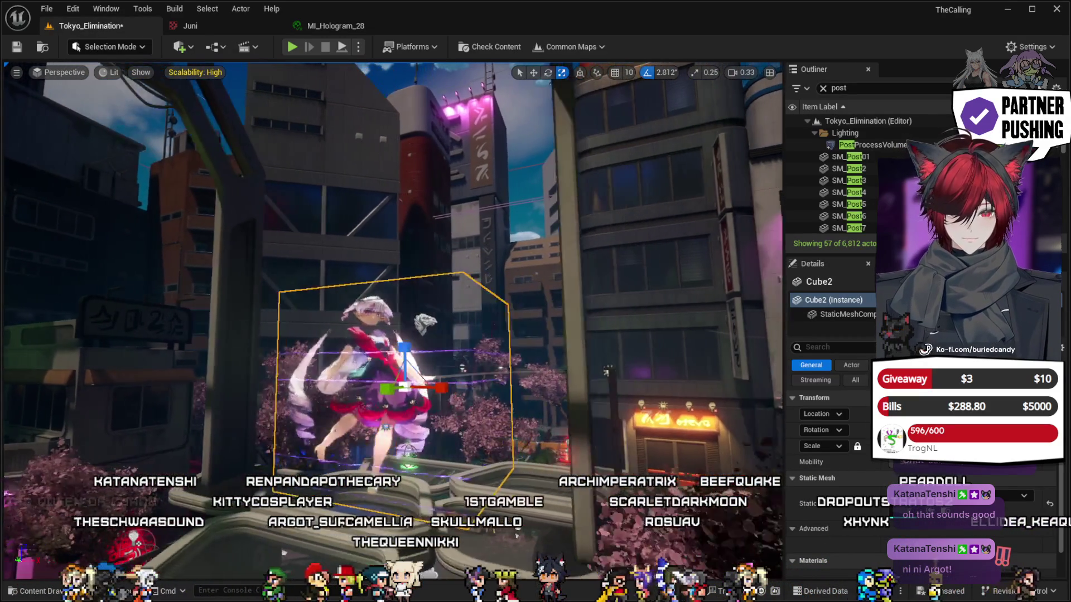
Fly the camera forward toward Cube2 to inspect the glowing hologram up close.
{"action": "key", "text": "w"}
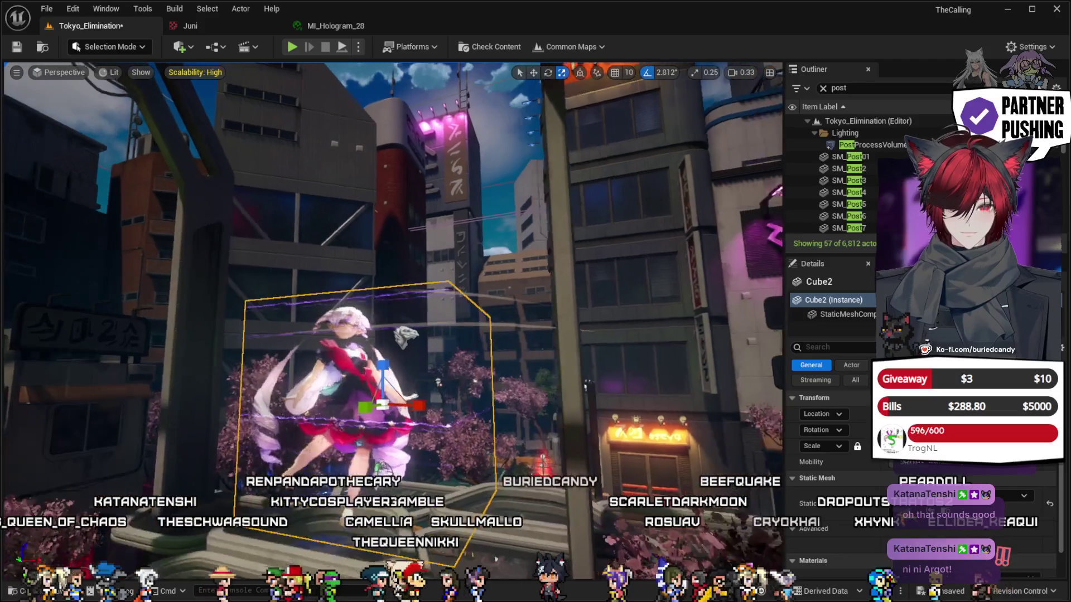
{"action": "key", "text": "w"}
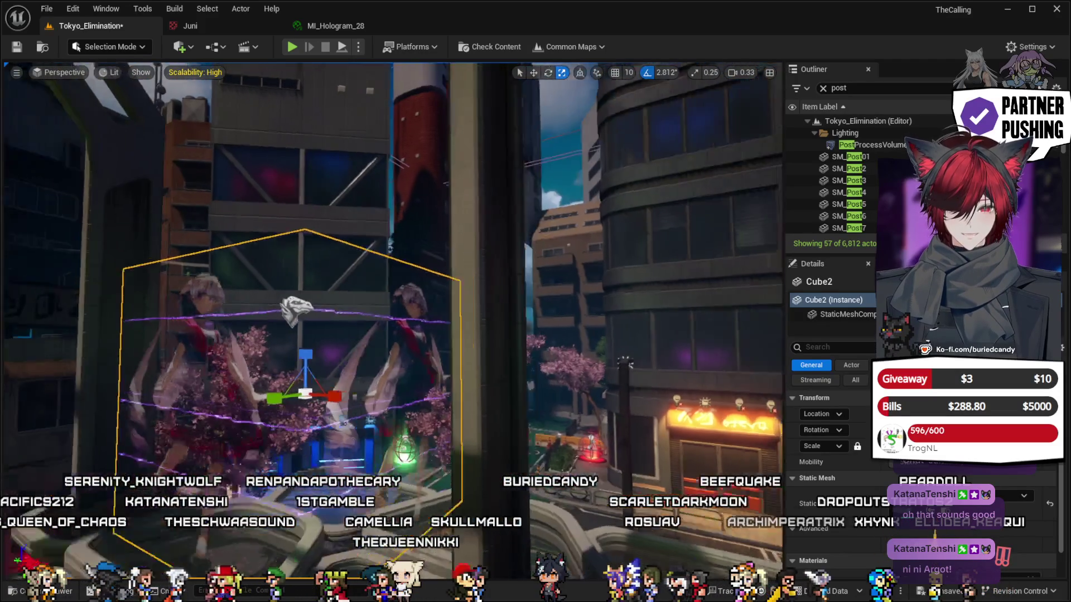
{"action": "key", "text": "w"}
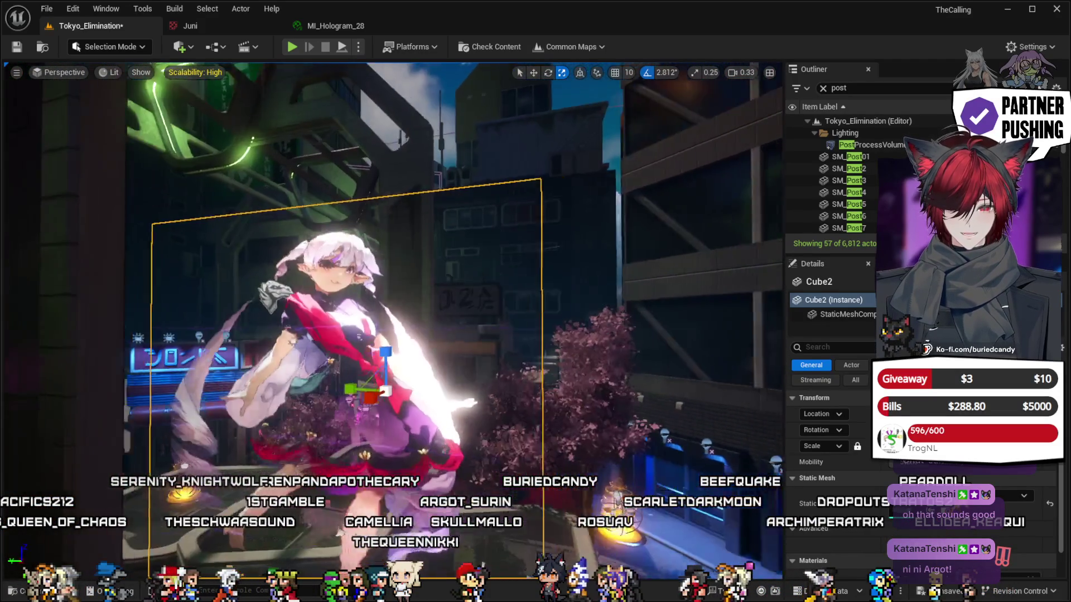
{"action": "key", "text": "w"}
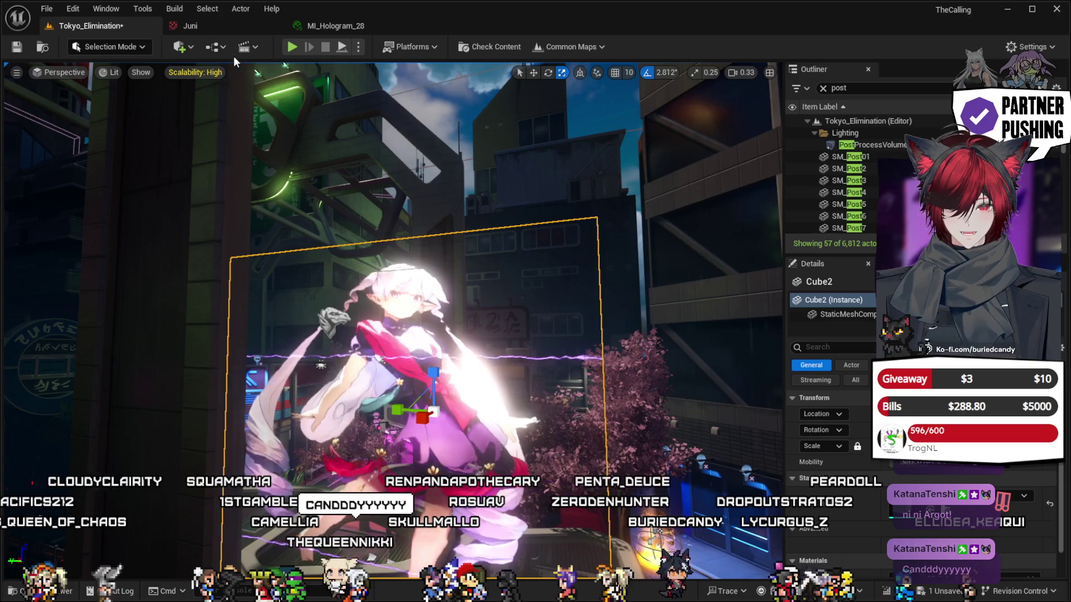
{"action": "key", "text": "w"}
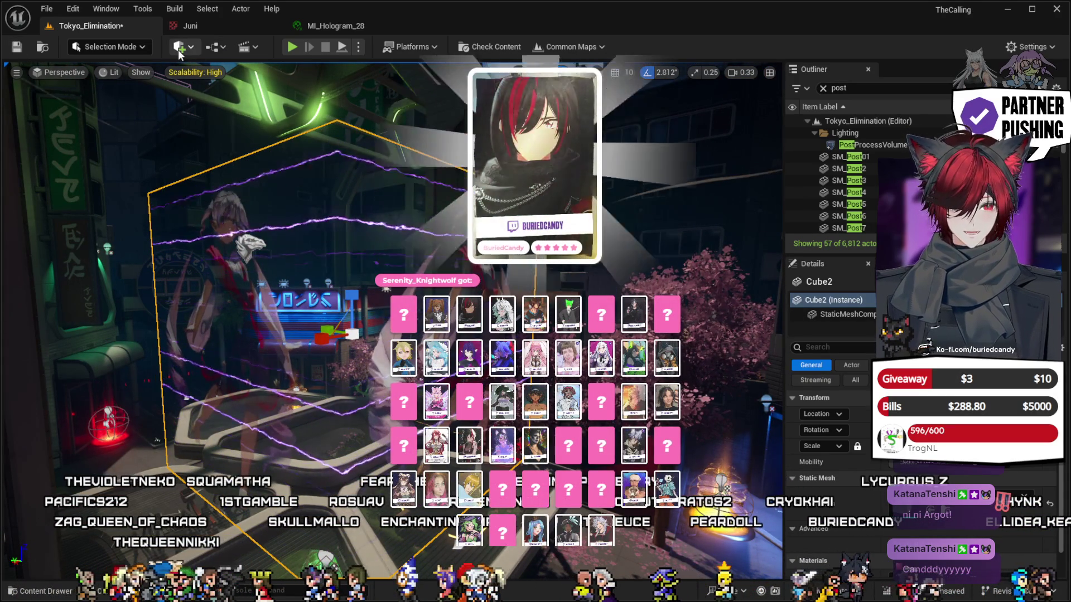
{"action": "left_click", "coordinate": [326, 26]}
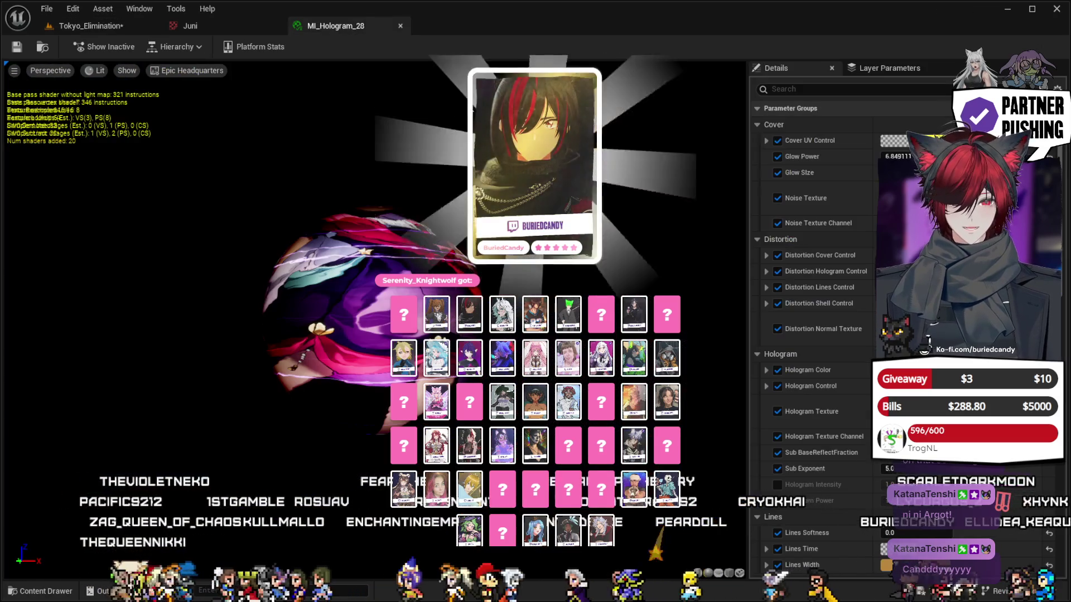
{"action": "scroll", "coordinate": [809, 335], "scroll_direction": "down", "scroll_amount": 5}
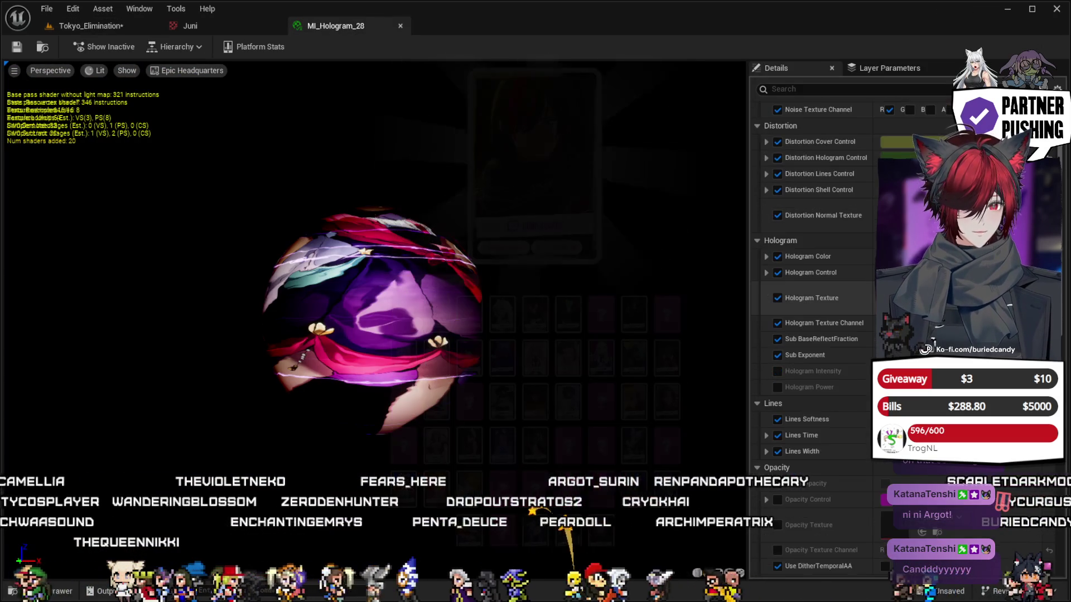
{"action": "scroll", "coordinate": [814, 276], "scroll_direction": "down", "scroll_amount": 5}
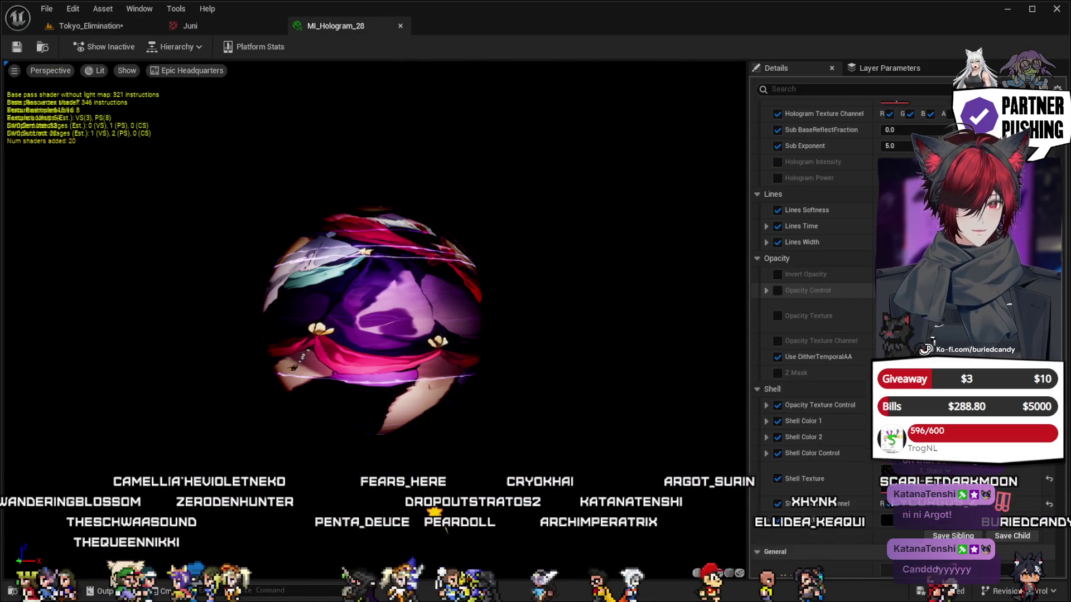
{"action": "scroll", "coordinate": [812, 335], "scroll_direction": "down", "scroll_amount": 6}
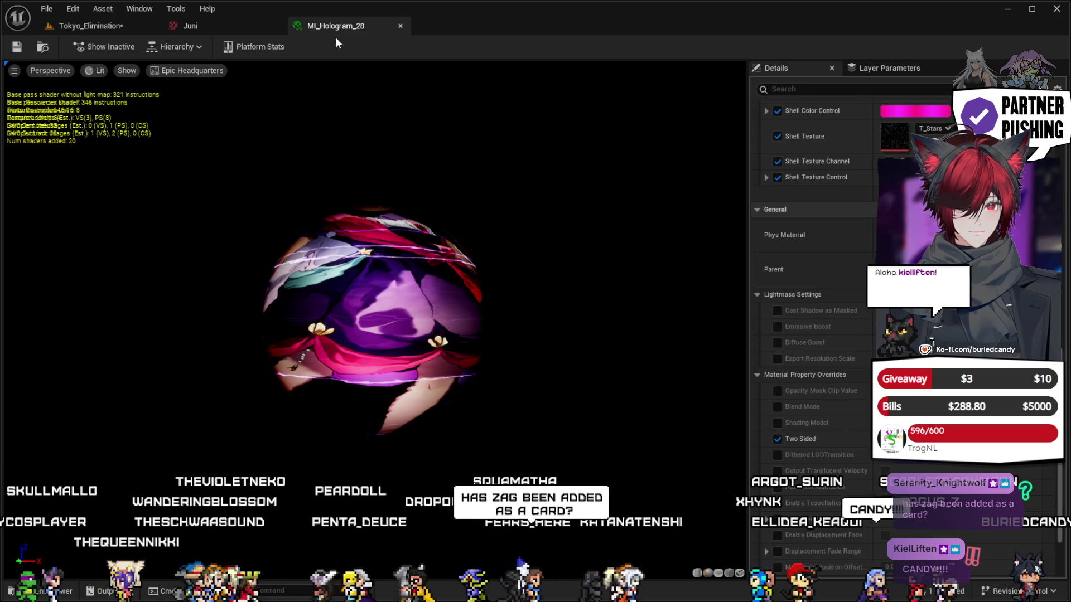
{"action": "left_click", "coordinate": [188, 26]}
{"action": "left_click", "coordinate": [95, 26]}
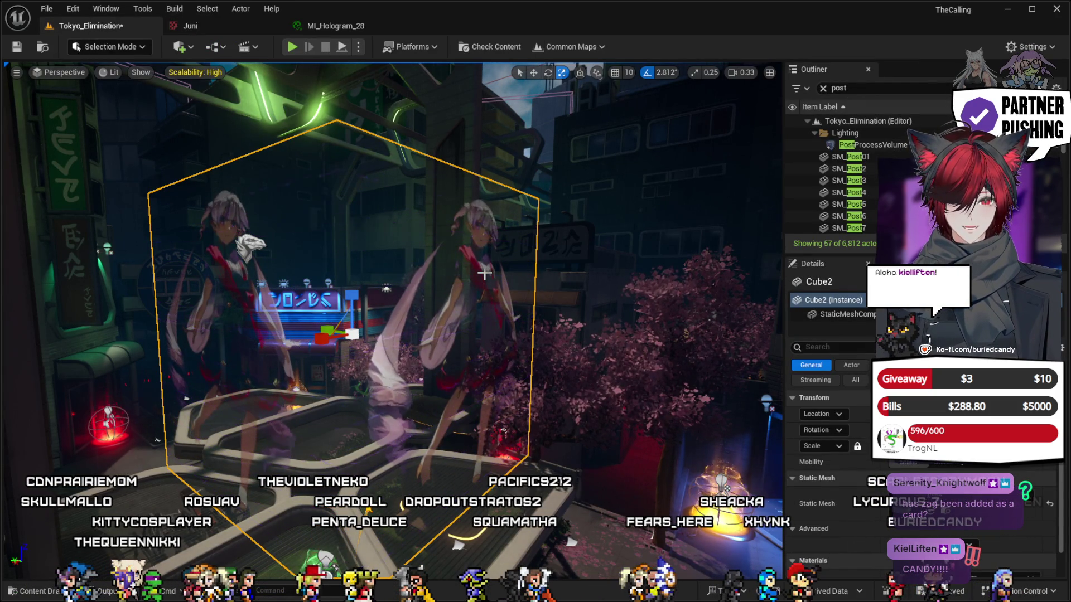
Delete Cube2, browse the HologramShader material instances in the Content Drawer, close it, and restore Cube2.
{"action": "key", "text": "Delete"}
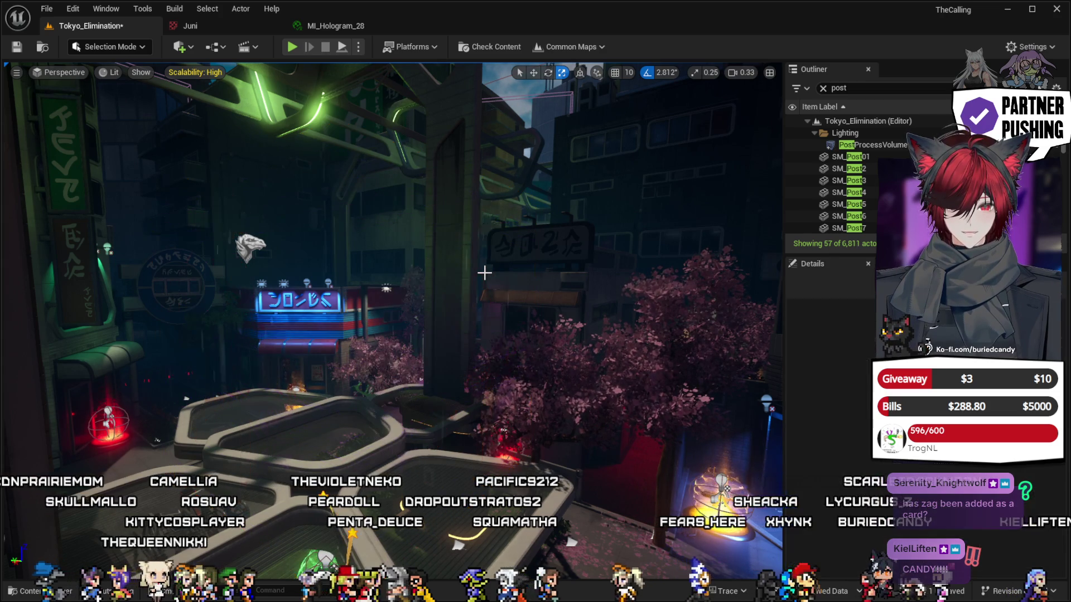
{"action": "left_click", "coordinate": [38, 595]}
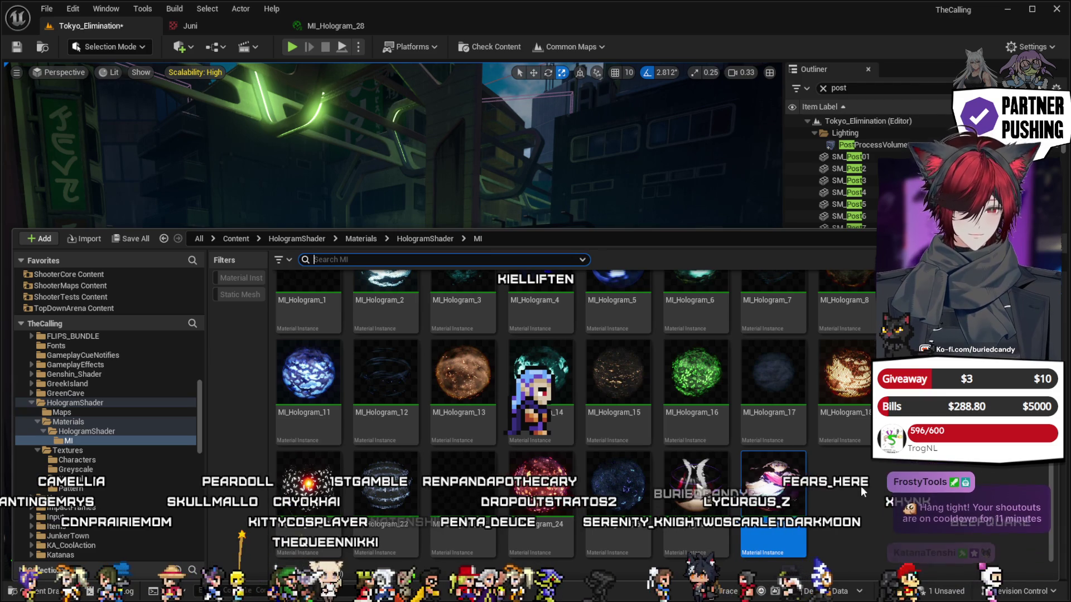
{"action": "scroll", "coordinate": [859, 487], "scroll_direction": "up", "scroll_amount": 2}
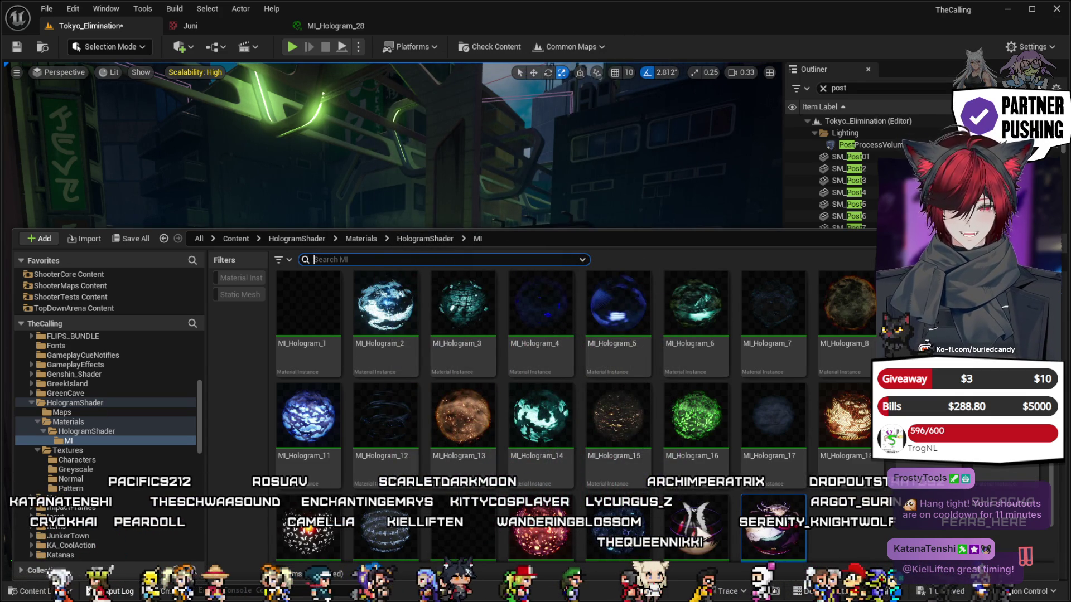
{"action": "key", "text": "ctrl+space"}
{"action": "key", "text": "ctrl+v"}
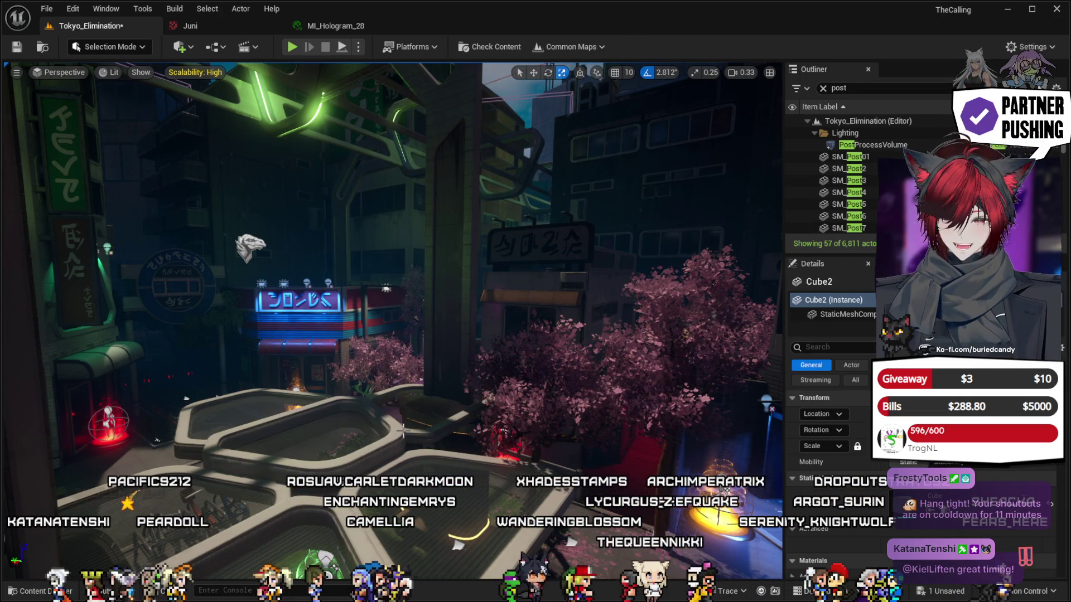
Turn the camera toward the neon buildings and frame the restored Cube2 hologram.
{"action": "mouse_move", "coordinate": [307, 370]}
{"action": "left_mouse_down"}
{"action": "mouse_move", "coordinate": [486, 360]}
{"action": "mouse_move", "coordinate": [463, 356]}
{"action": "mouse_move", "coordinate": [474, 346]}
{"action": "mouse_move", "coordinate": [391, 329]}
{"action": "mouse_move", "coordinate": [451, 346]}
{"action": "mouse_move", "coordinate": [410, 338]}
{"action": "left_mouse_up"}
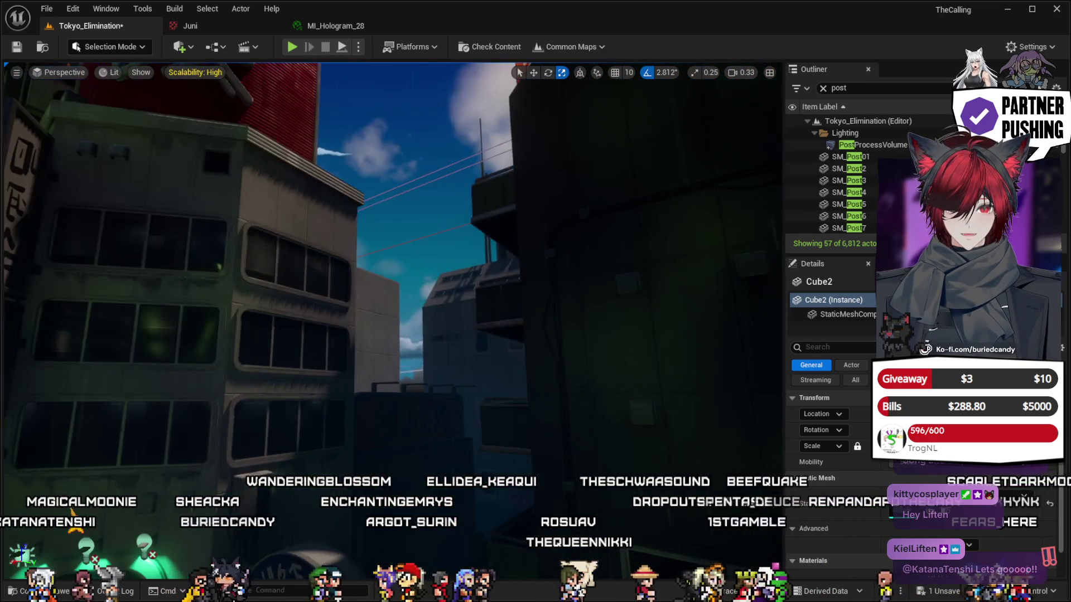
{"action": "key", "text": "f"}
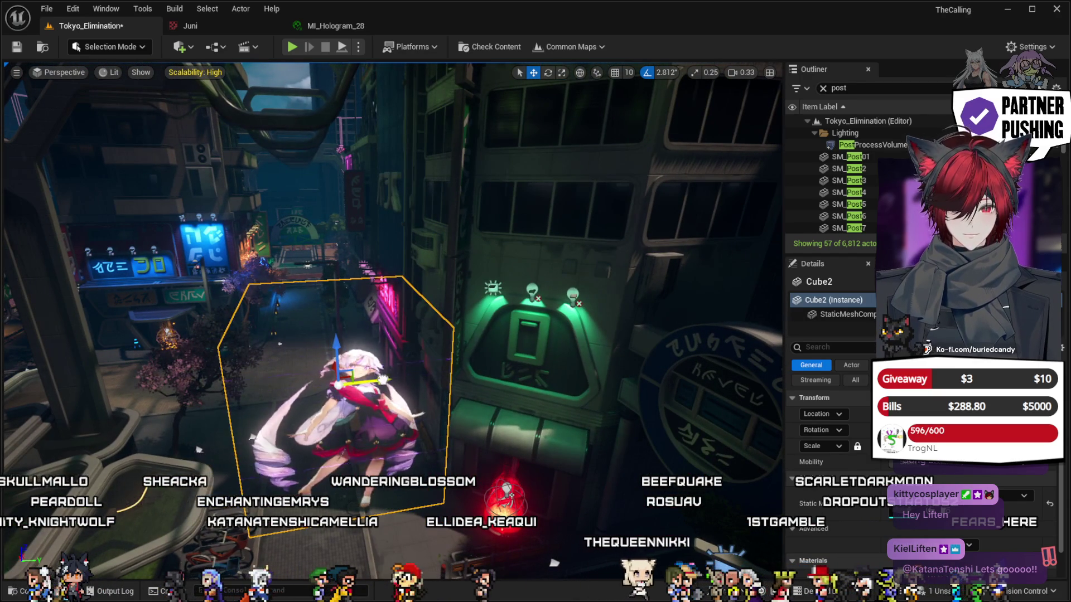
Slide Cube2 to the right along Y and refocus the view on it.
{"action": "left_click_drag", "start_coordinate": [384, 380], "coordinate": [704, 351]}
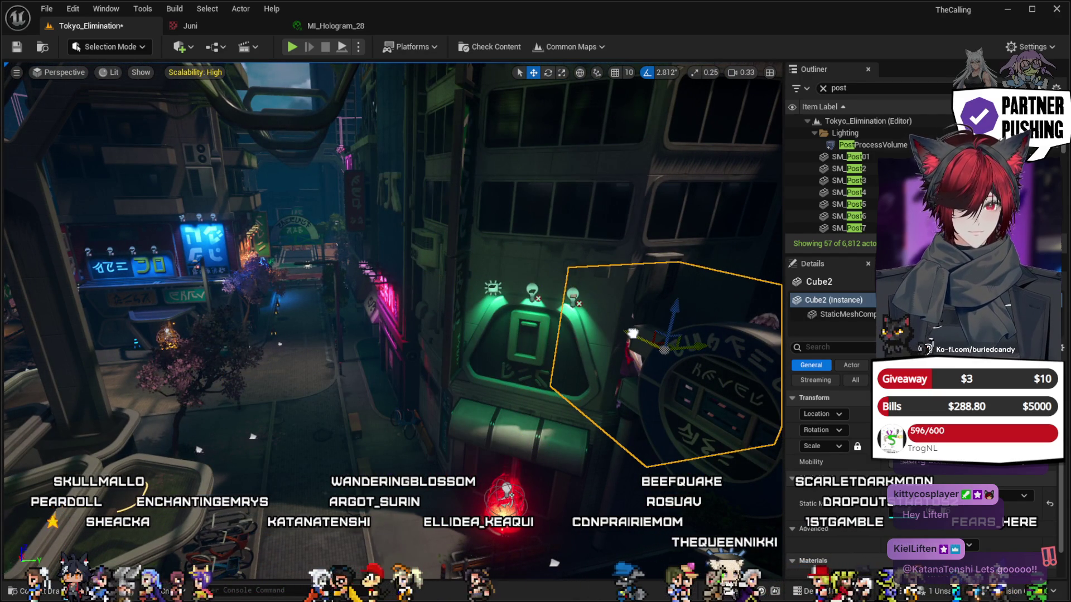
{"action": "left_click_drag", "start_coordinate": [632, 333], "coordinate": [475, 405]}
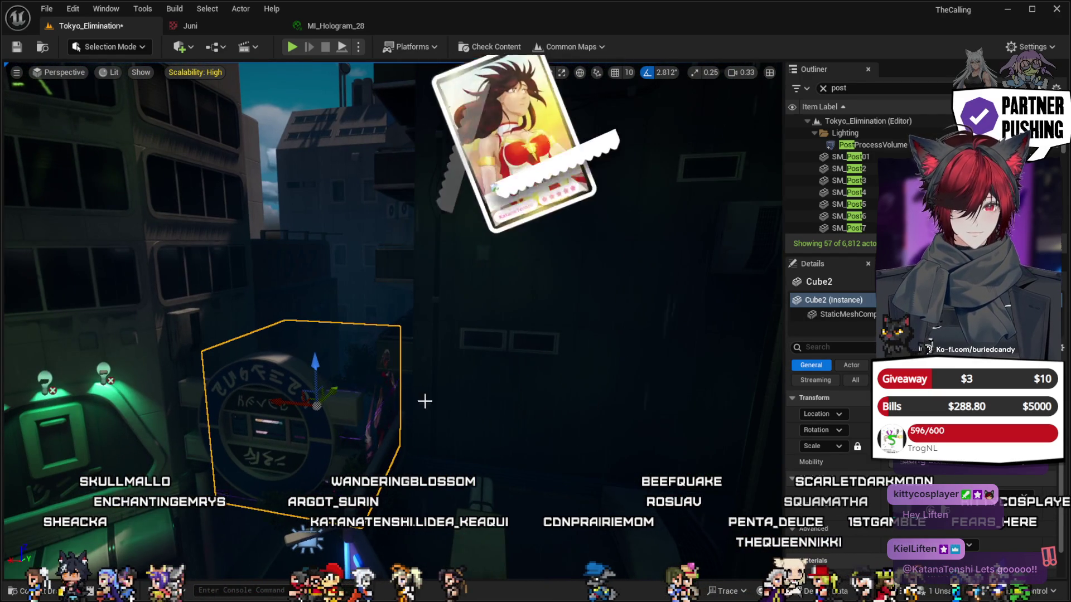
{"action": "left_click_drag", "start_coordinate": [280, 399], "coordinate": [549, 407]}
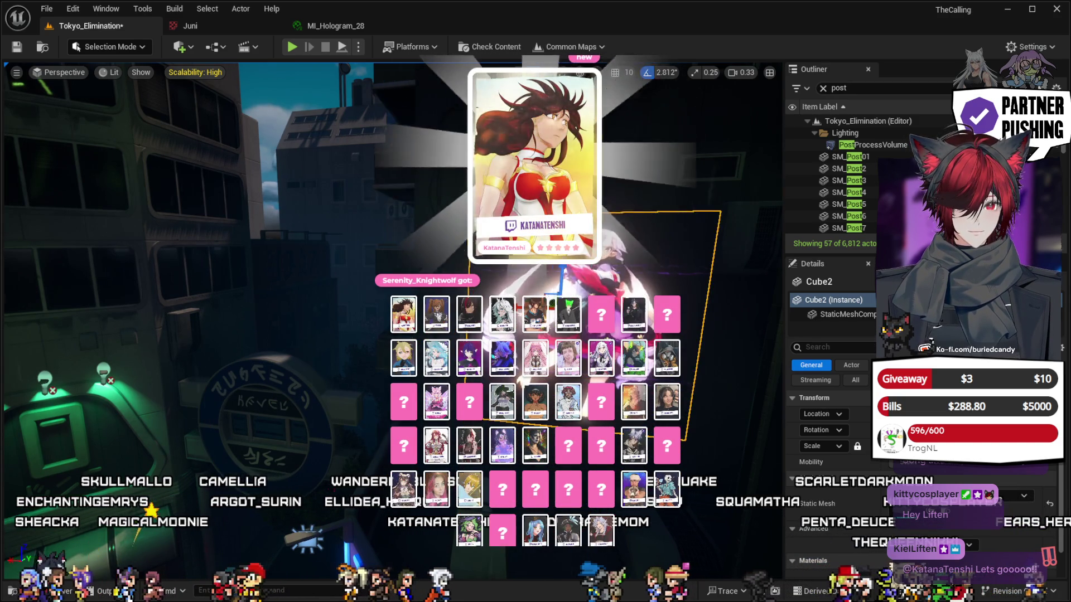
{"action": "key", "text": "f"}
{"action": "scroll", "coordinate": [335, 329], "scroll_direction": "up", "scroll_amount": 5}
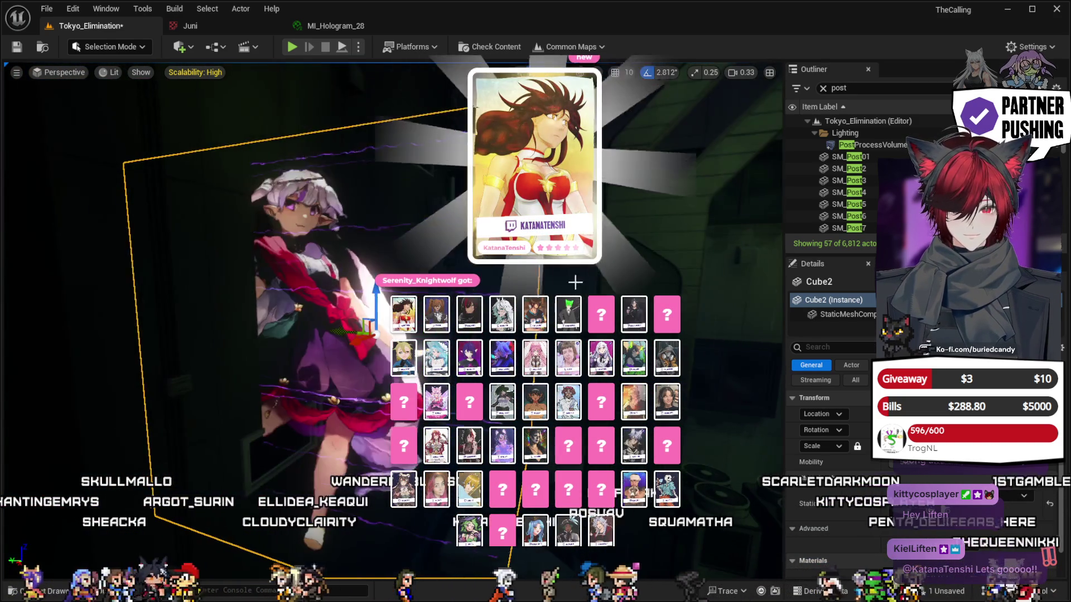
Move Cube2 back left and up so it floats above the left of the neon sign.
{"action": "left_click_drag", "start_coordinate": [346, 330], "coordinate": [225, 329]}
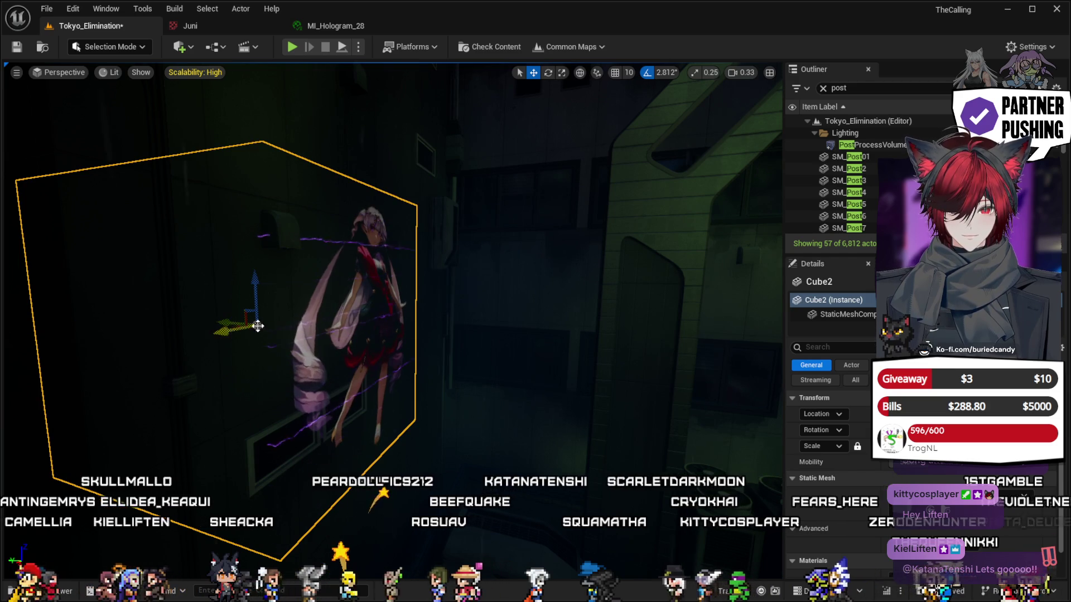
{"action": "mouse_move", "coordinate": [251, 250]}
{"action": "left_mouse_down"}
{"action": "mouse_move", "coordinate": [254, 204]}
{"action": "mouse_move", "coordinate": [182, 210]}
{"action": "left_mouse_up"}
{"action": "left_click_drag", "start_coordinate": [231, 285], "coordinate": [228, 284]}
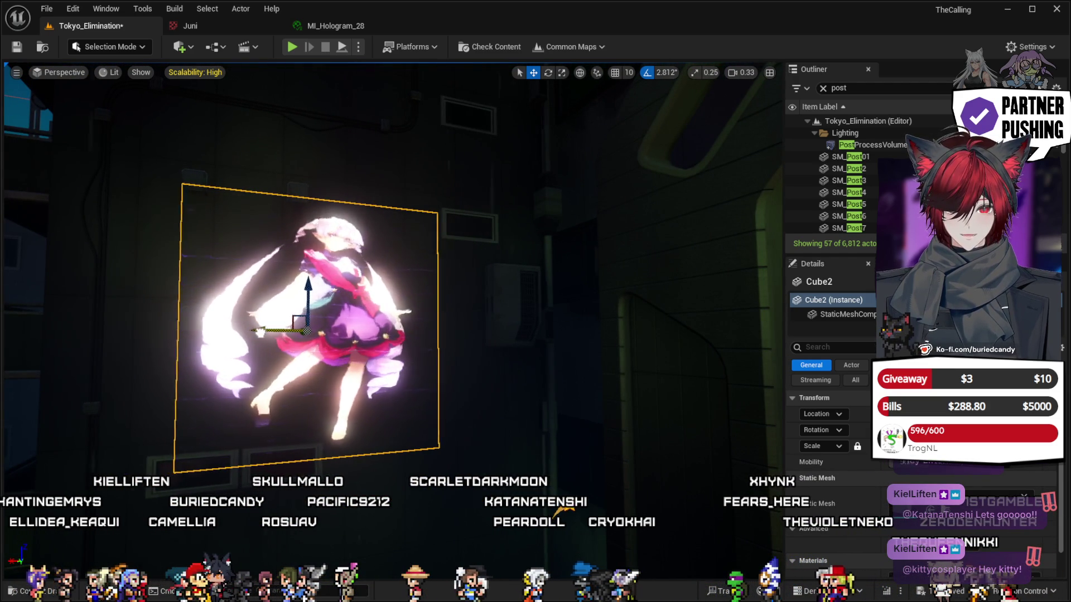
{"action": "mouse_move", "coordinate": [228, 284]}
{"action": "left_mouse_down"}
{"action": "mouse_move", "coordinate": [228, 390]}
{"action": "mouse_move", "coordinate": [207, 390]}
{"action": "left_mouse_up"}
{"action": "mouse_move", "coordinate": [264, 239]}
{"action": "left_mouse_down"}
{"action": "mouse_move", "coordinate": [302, 441]}
{"action": "mouse_move", "coordinate": [543, 440]}
{"action": "mouse_move", "coordinate": [680, 427]}
{"action": "mouse_move", "coordinate": [362, 390]}
{"action": "mouse_move", "coordinate": [297, 363]}
{"action": "left_mouse_up"}
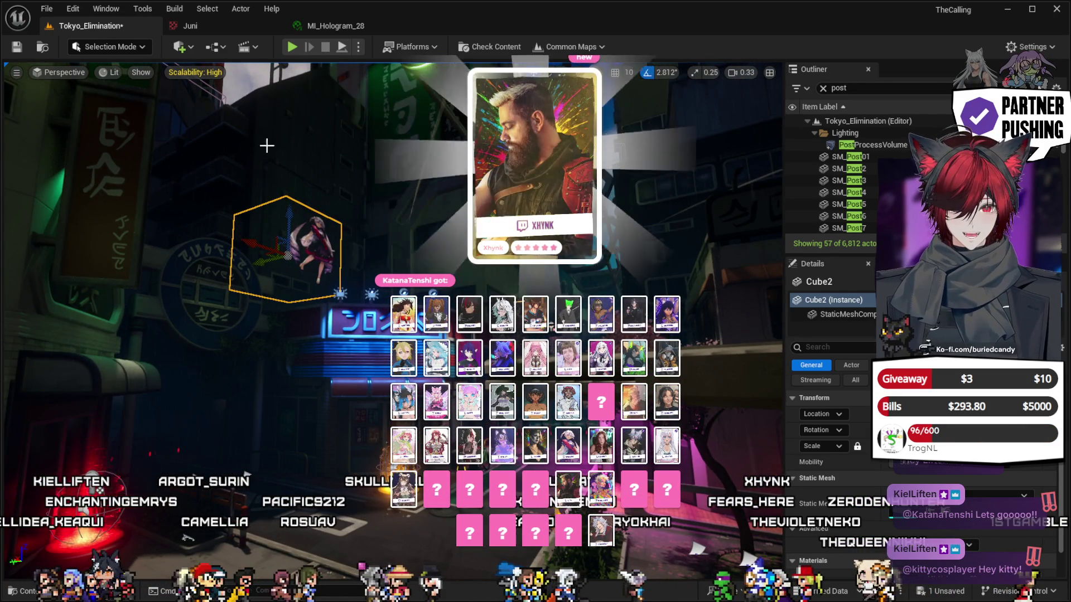
Clear the accidental BP_StylizedSky selection and move the camera toward the neon sign.
{"action": "left_click", "coordinate": [250, 78]}
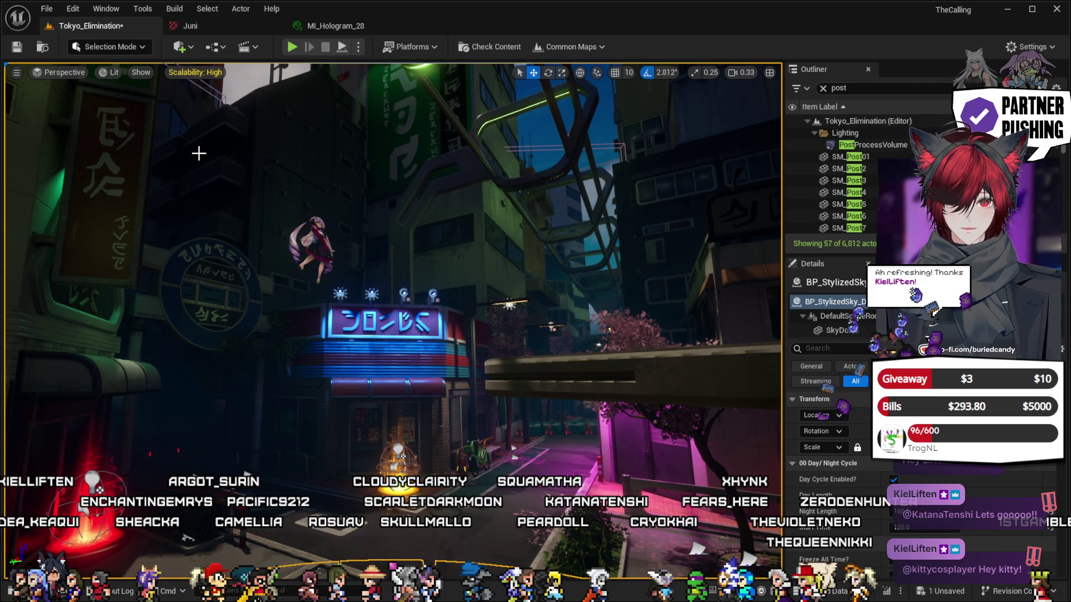
{"action": "key", "text": "Escape"}
{"action": "left_click_drag", "start_coordinate": [347, 434], "coordinate": [347, 321]}
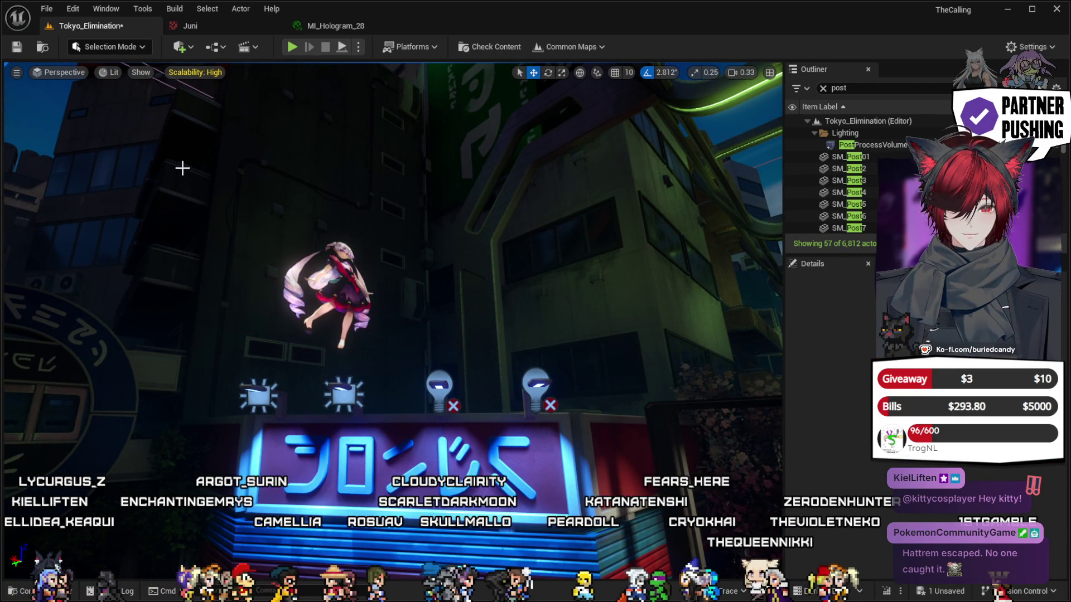
{"action": "mouse_move", "coordinate": [347, 321]}
{"action": "left_mouse_down"}
{"action": "mouse_move", "coordinate": [347, 295]}
{"action": "mouse_move", "coordinate": [347, 329]}
{"action": "mouse_move", "coordinate": [324, 329]}
{"action": "mouse_move", "coordinate": [153, 160]}
{"action": "left_mouse_up"}
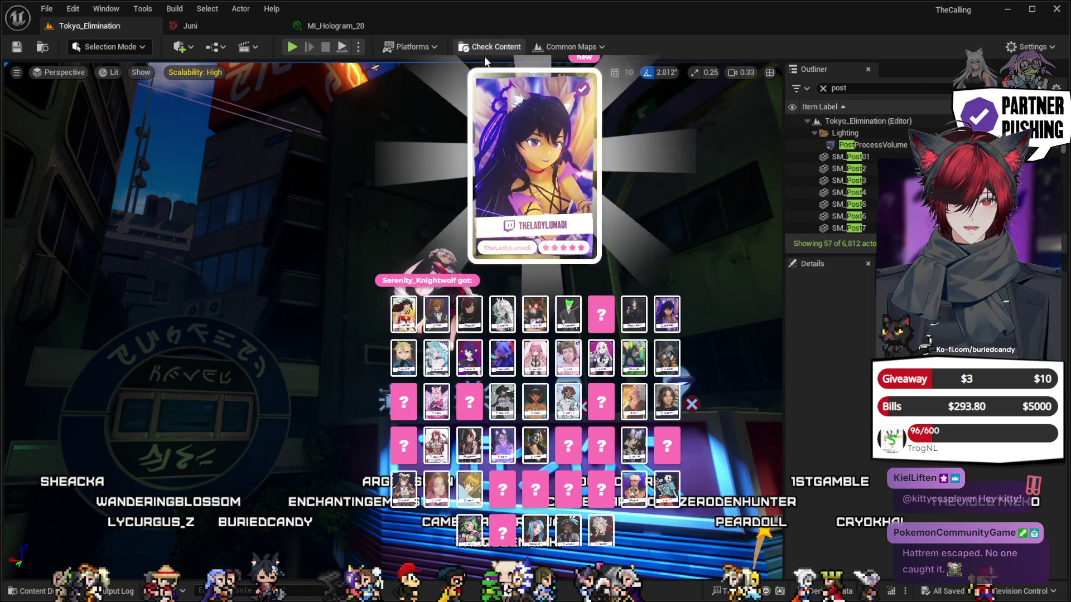
Raise Cube2 slightly, then Alt-drag a duplicate Cube3 up and to the right.
{"action": "left_click", "coordinate": [463, 266]}
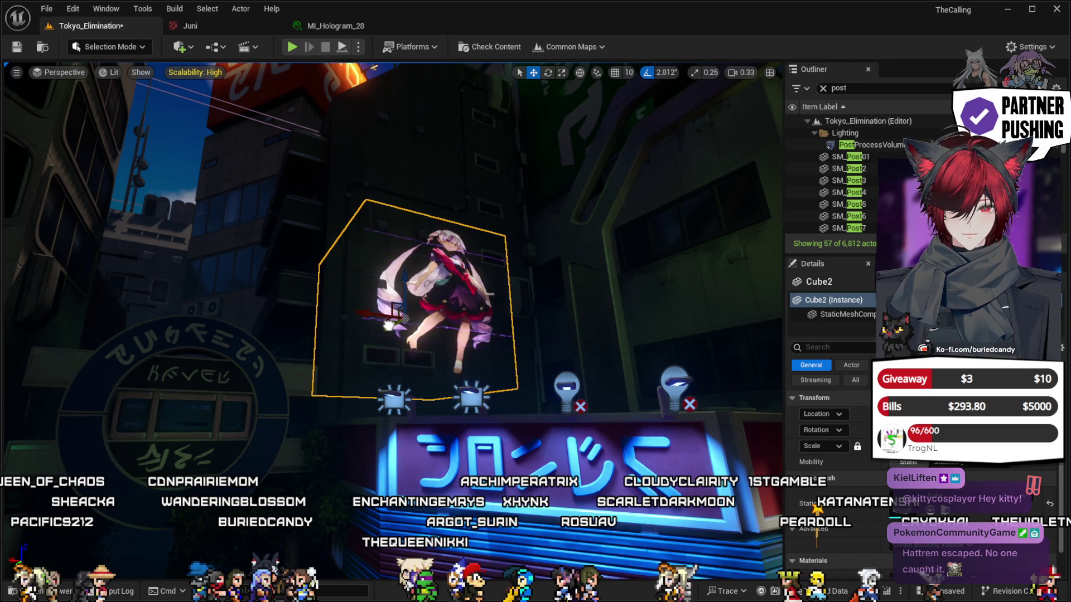
{"action": "mouse_move", "coordinate": [405, 277]}
{"action": "left_mouse_down"}
{"action": "mouse_move", "coordinate": [404, 268]}
{"action": "mouse_move", "coordinate": [529, 251]}
{"action": "mouse_move", "coordinate": [463, 273]}
{"action": "left_mouse_up"}
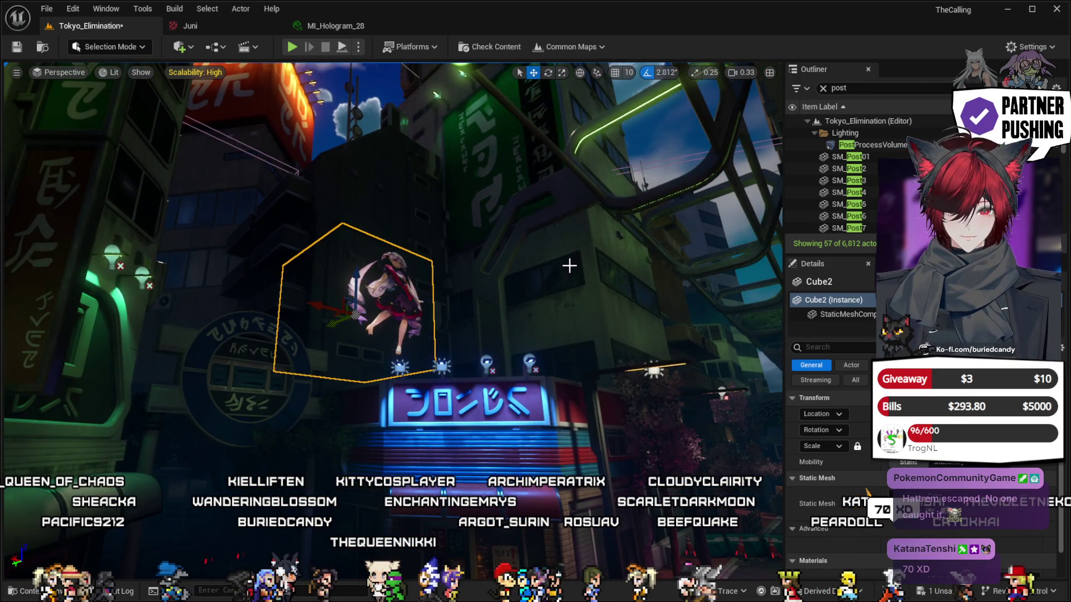
{"action": "mouse_move", "coordinate": [504, 250]}
{"action": "left_mouse_down"}
{"action": "mouse_move", "coordinate": [485, 184]}
{"action": "mouse_move", "coordinate": [443, 288]}
{"action": "left_mouse_up"}
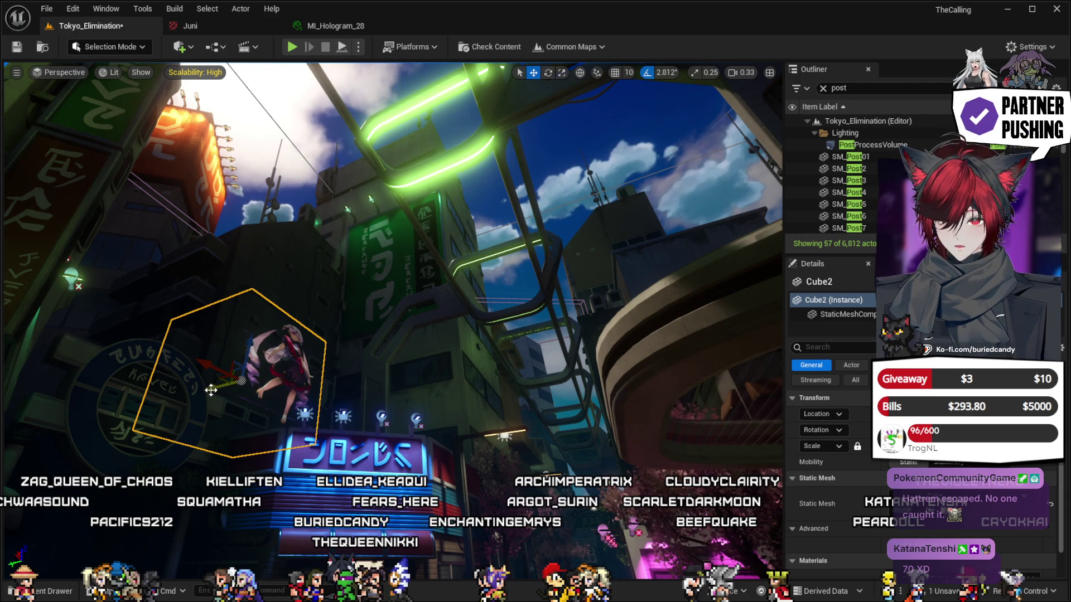
{"action": "left_click_drag", "start_coordinate": [234, 389], "coordinate": [434, 377]}
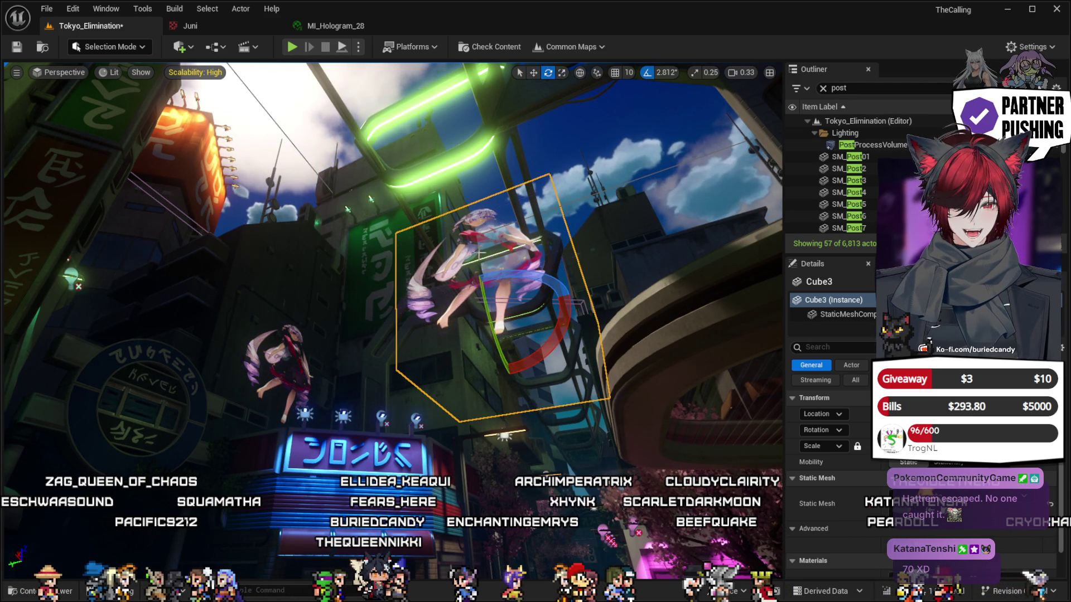
Rotate the Cube3 copy to -56.25 degrees, then switch the gizmo to Translate mode.
{"action": "left_click_drag", "start_coordinate": [471, 269], "coordinate": [497, 364]}
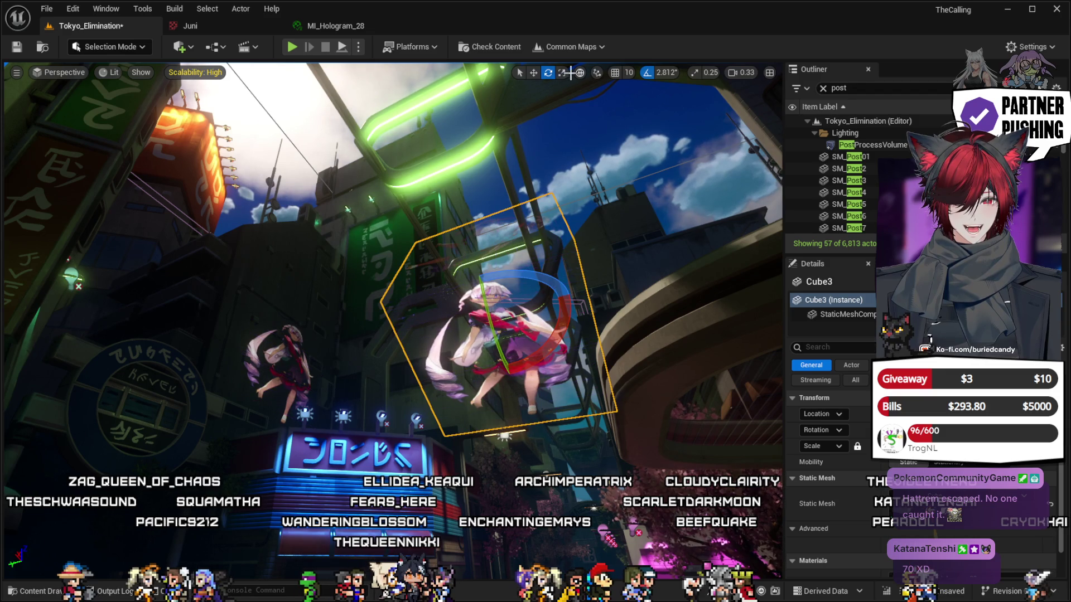
{"action": "left_click", "coordinate": [531, 74]}
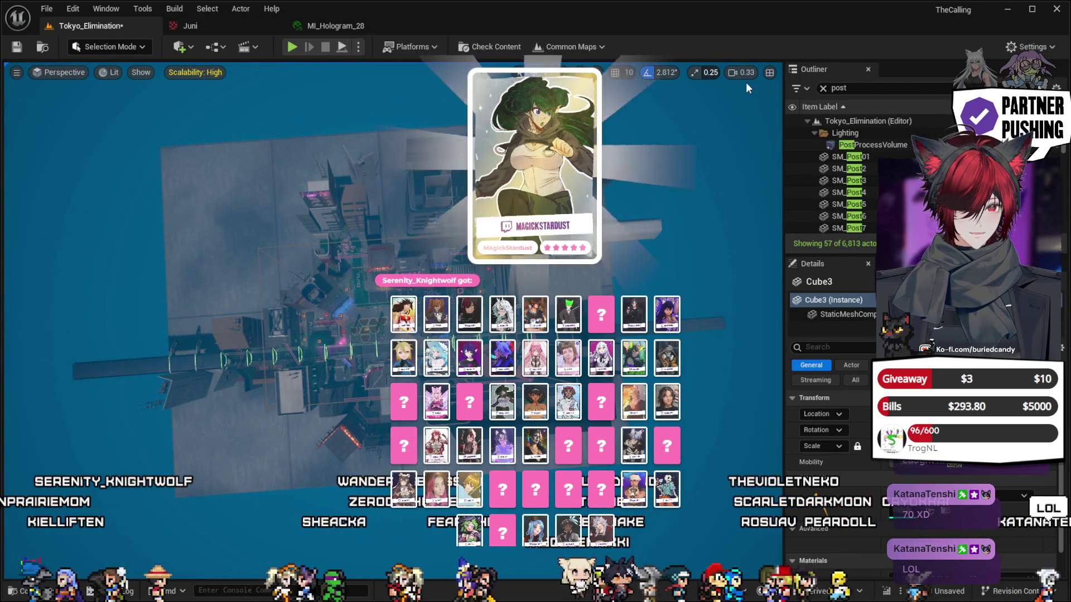
Zoom in and frame the selected Cube3 against the sky beside the street lamp.
{"action": "scroll", "coordinate": [647, 101], "scroll_direction": "up", "scroll_amount": 2}
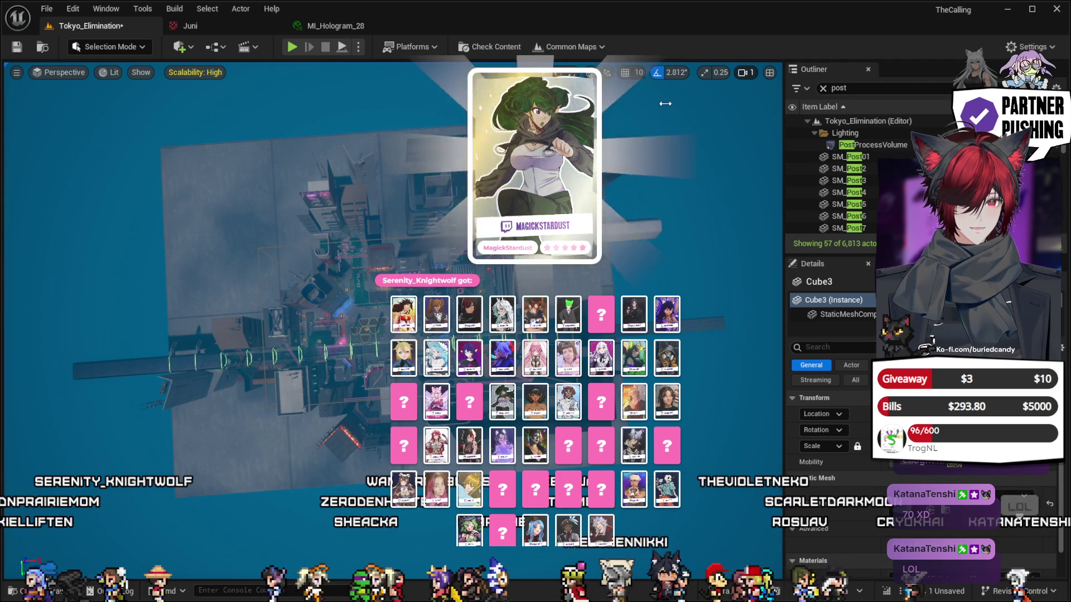
{"action": "scroll", "coordinate": [693, 109], "scroll_direction": "up", "scroll_amount": 10}
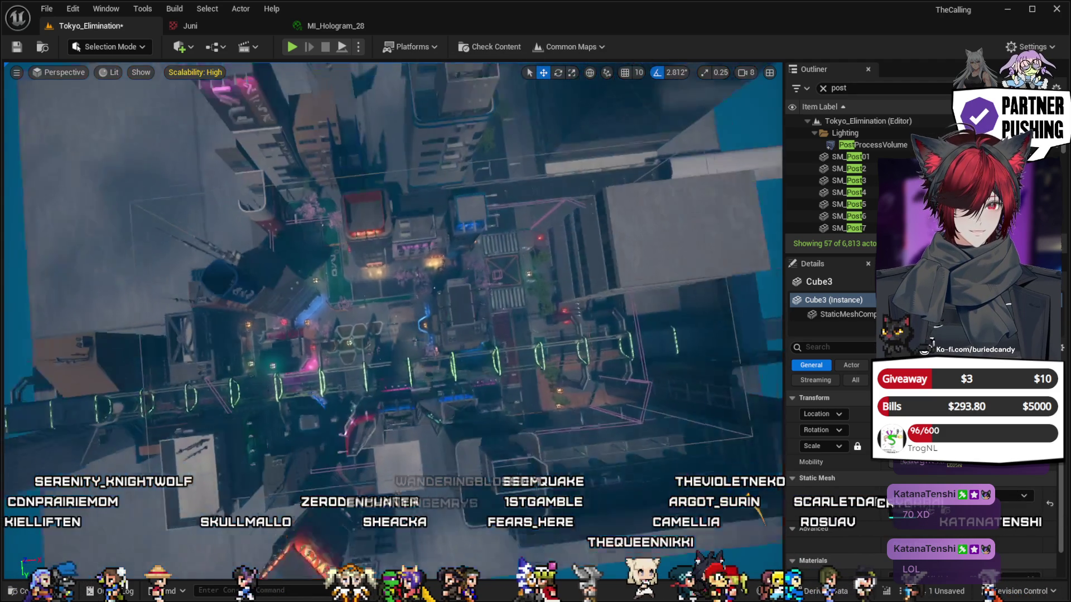
{"action": "key", "text": "f"}
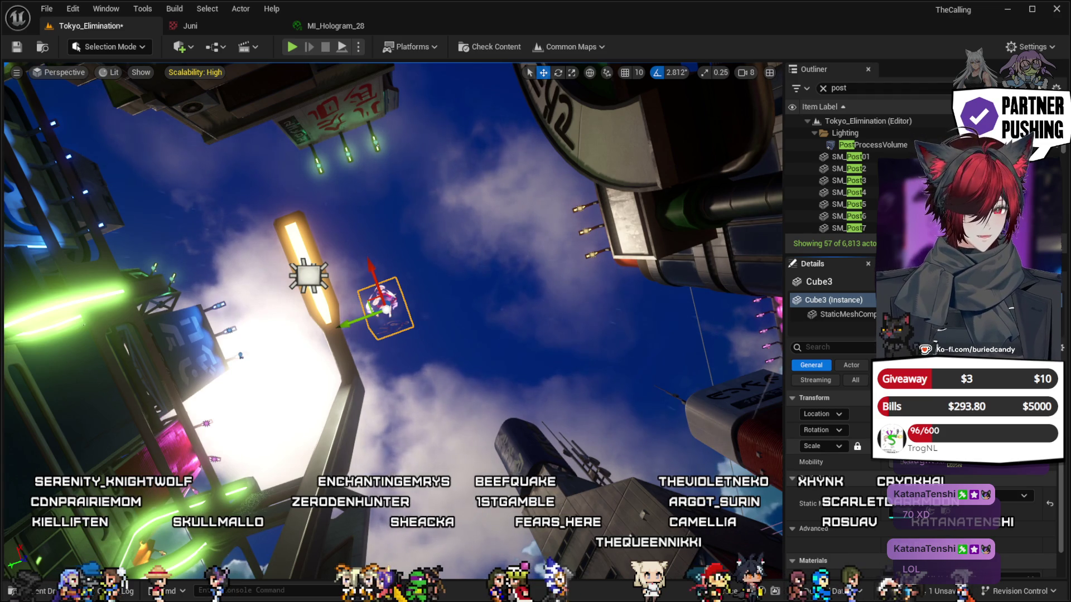
Scale the Cube3 hologram up about threefold and drag it right and down into place.
{"action": "key", "text": "Return"}
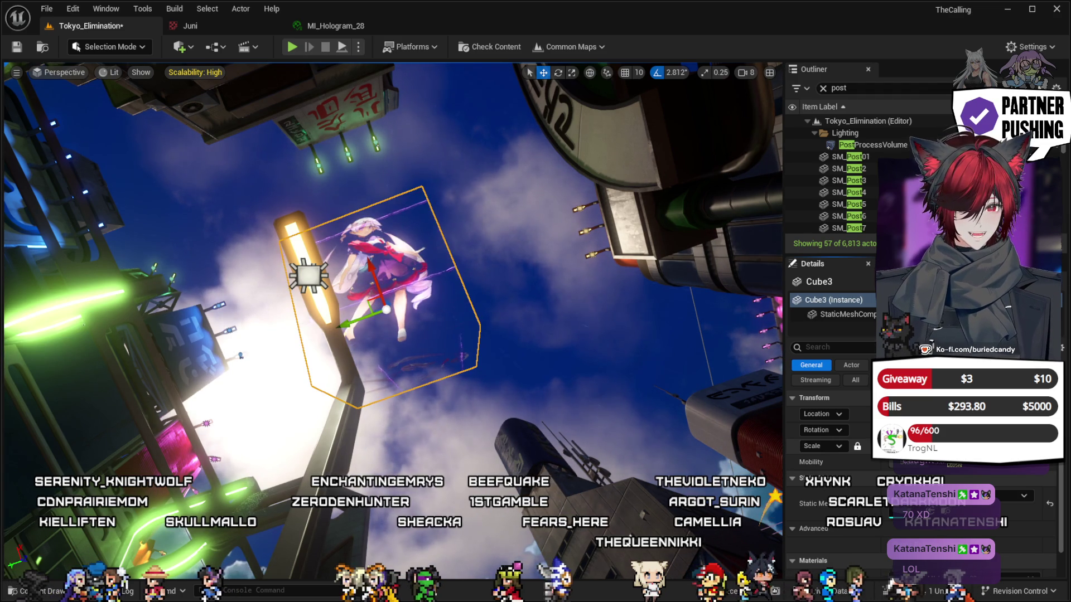
{"action": "left_click_drag", "start_coordinate": [351, 322], "coordinate": [405, 320]}
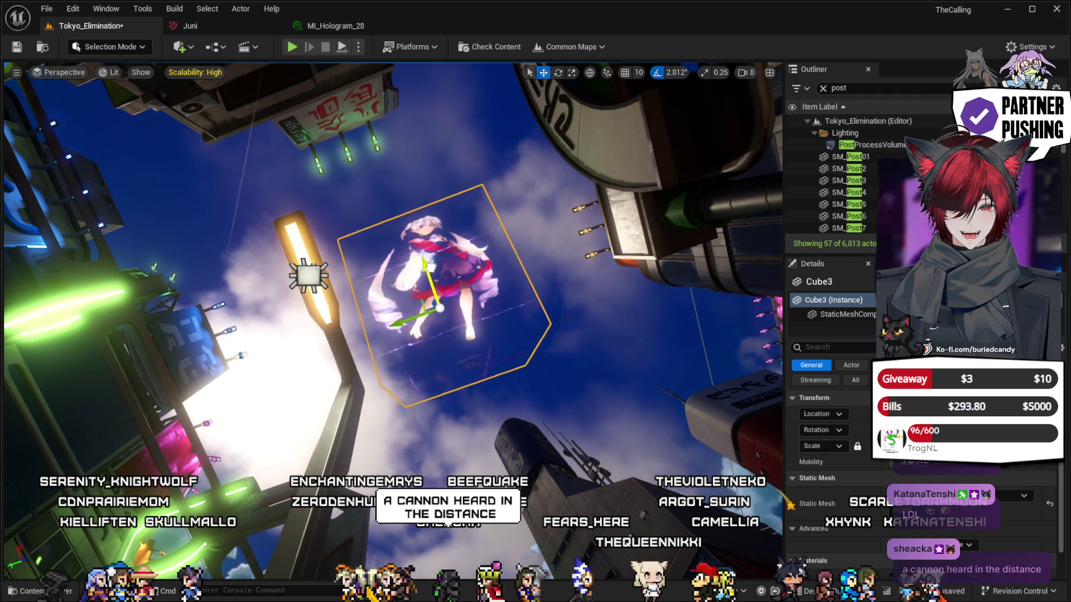
{"action": "left_click_drag", "start_coordinate": [428, 261], "coordinate": [437, 298]}
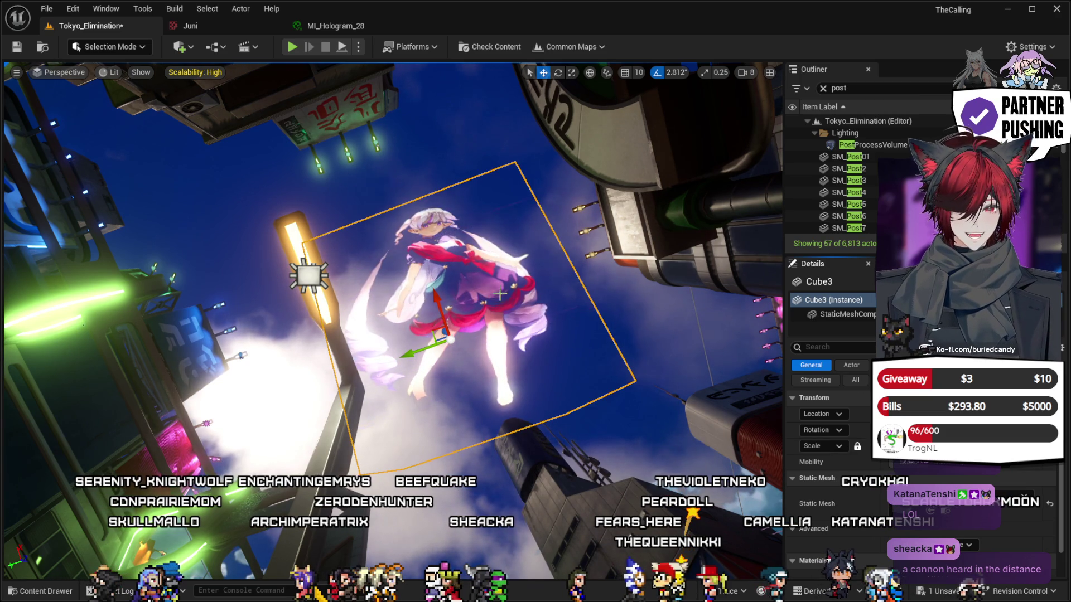
Rotate Cube3 by about -16.88 degrees and raise it up and left beside the streetlight.
{"action": "left_click", "coordinate": [557, 73]}
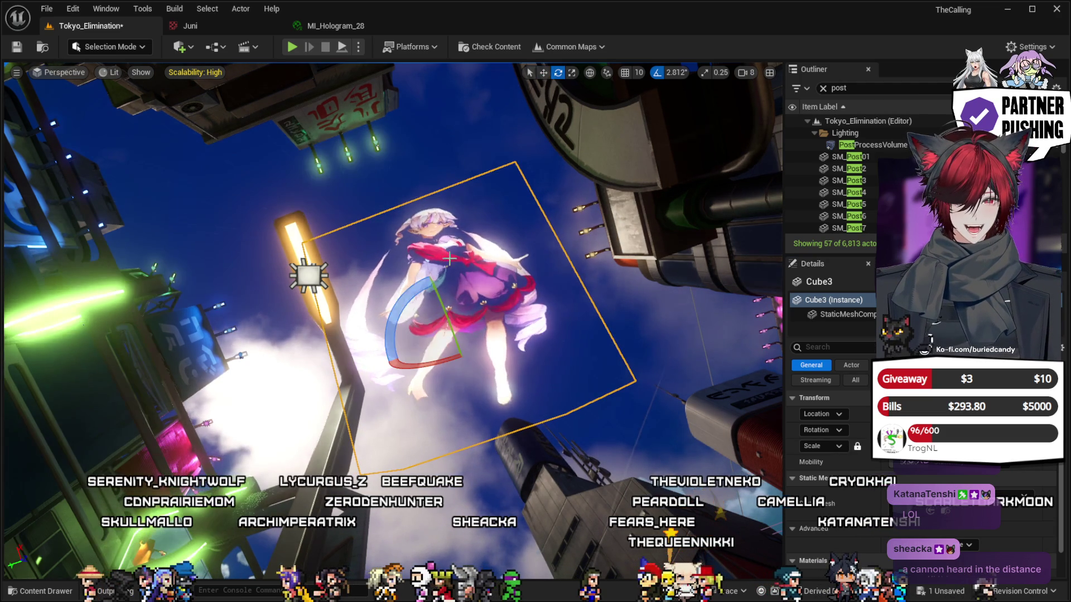
{"action": "left_click_drag", "start_coordinate": [441, 286], "coordinate": [428, 318]}
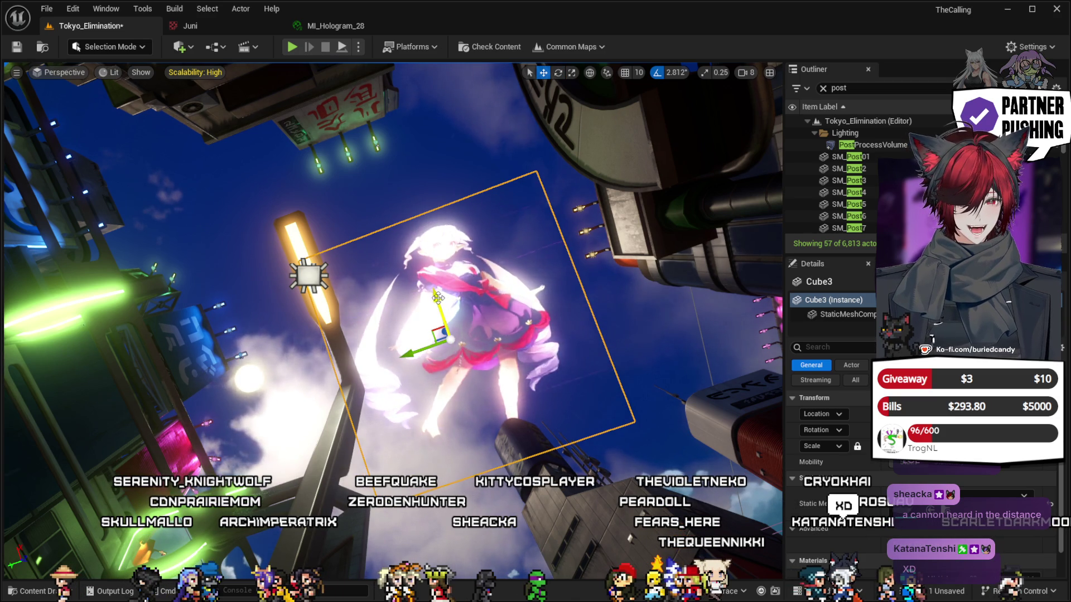
{"action": "left_click_drag", "start_coordinate": [422, 257], "coordinate": [414, 231]}
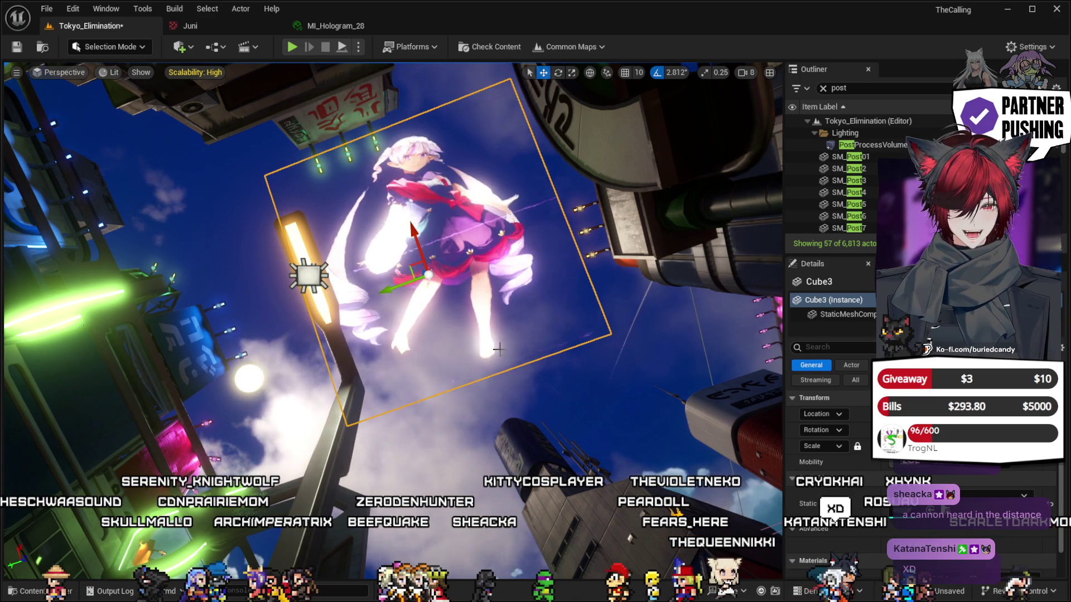
{"action": "mouse_move", "coordinate": [390, 312]}
{"action": "left_mouse_down"}
{"action": "mouse_move", "coordinate": [335, 296]}
{"action": "mouse_move", "coordinate": [346, 278]}
{"action": "mouse_move", "coordinate": [391, 262]}
{"action": "mouse_move", "coordinate": [365, 270]}
{"action": "mouse_move", "coordinate": [379, 257]}
{"action": "left_mouse_up"}
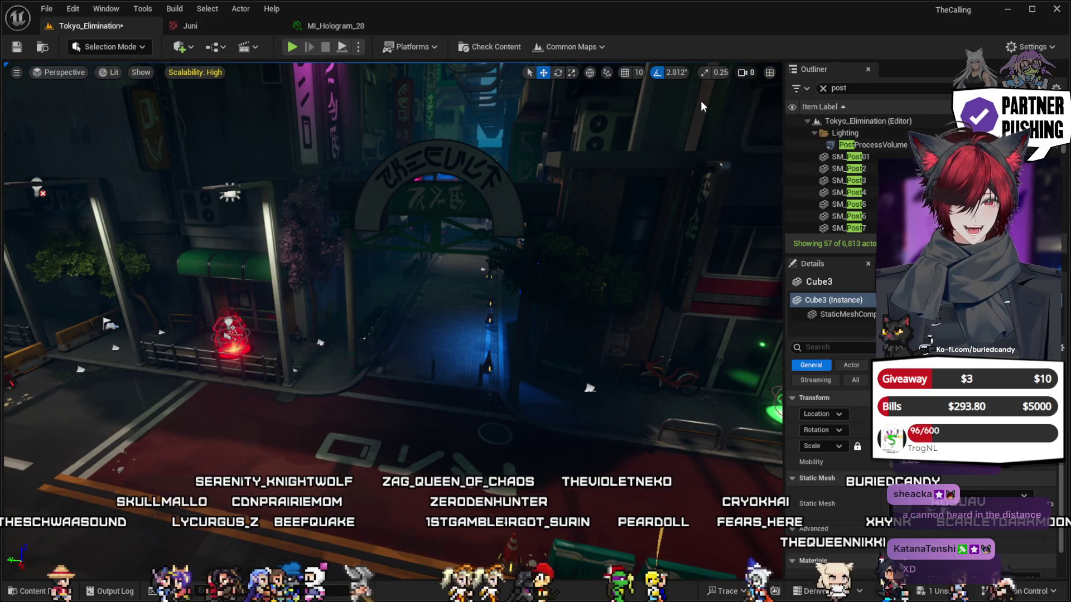
Fly up to the green-ringed tower, re-tilt Cube3 and nudge it slightly right and down.
{"action": "scroll", "coordinate": [391, 279], "scroll_direction": "down", "scroll_amount": 3}
{"action": "left_click_drag", "start_coordinate": [379, 258], "coordinate": [379, 207]}
{"action": "mouse_move", "coordinate": [441, 167]}
{"action": "left_mouse_down"}
{"action": "mouse_move", "coordinate": [240, 153]}
{"action": "mouse_move", "coordinate": [186, 186]}
{"action": "mouse_move", "coordinate": [200, 204]}
{"action": "left_mouse_up"}
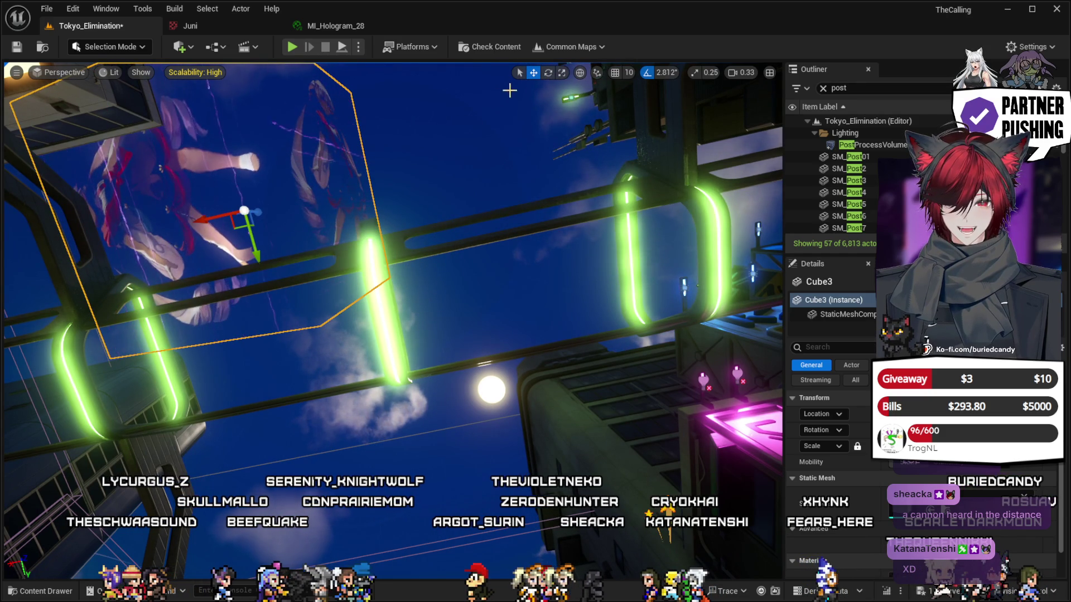
{"action": "left_click", "coordinate": [549, 73]}
{"action": "mouse_move", "coordinate": [278, 200]}
{"action": "left_mouse_down"}
{"action": "mouse_move", "coordinate": [229, 234]}
{"action": "mouse_move", "coordinate": [268, 239]}
{"action": "mouse_move", "coordinate": [263, 226]}
{"action": "left_mouse_up"}
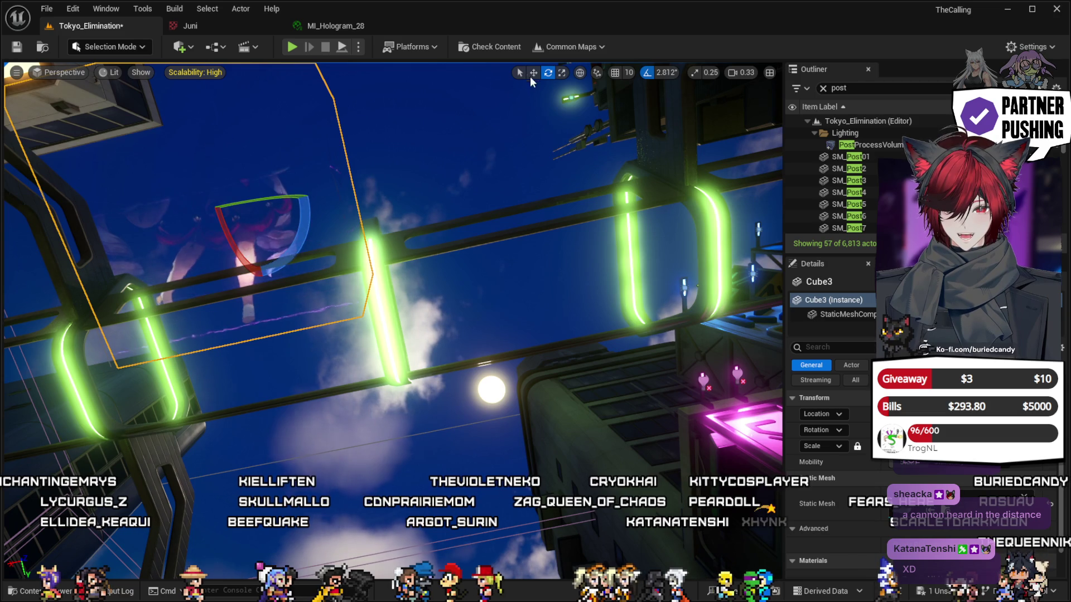
{"action": "left_click", "coordinate": [534, 73]}
{"action": "mouse_move", "coordinate": [262, 211]}
{"action": "left_mouse_down"}
{"action": "mouse_move", "coordinate": [240, 217]}
{"action": "mouse_move", "coordinate": [295, 199]}
{"action": "left_mouse_up"}
Lift Cube3 above the green ring, shift it right, rotate one small step, and frame it.
{"action": "left_click_drag", "start_coordinate": [276, 239], "coordinate": [276, 239]}
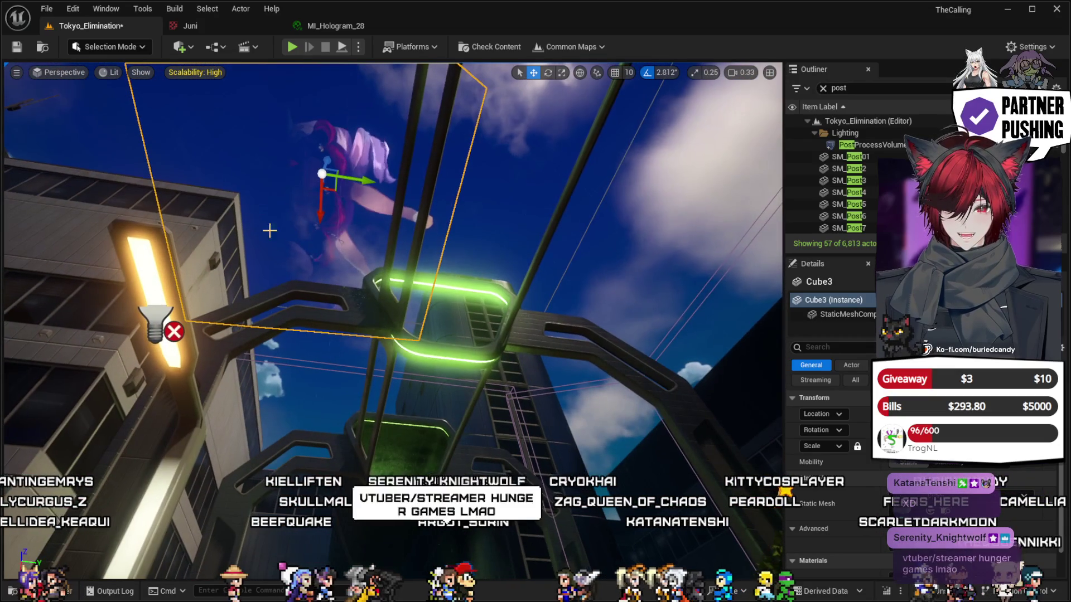
{"action": "mouse_move", "coordinate": [328, 158]}
{"action": "left_mouse_down"}
{"action": "mouse_move", "coordinate": [311, 232]}
{"action": "mouse_move", "coordinate": [383, 131]}
{"action": "mouse_move", "coordinate": [334, 91]}
{"action": "left_mouse_up"}
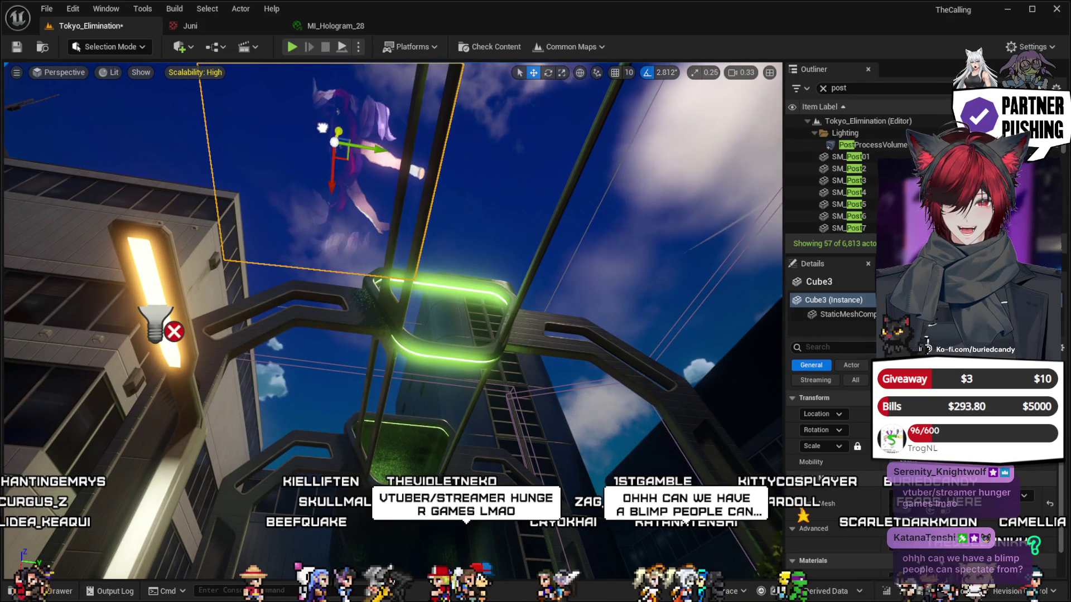
{"action": "left_click_drag", "start_coordinate": [411, 154], "coordinate": [428, 171]}
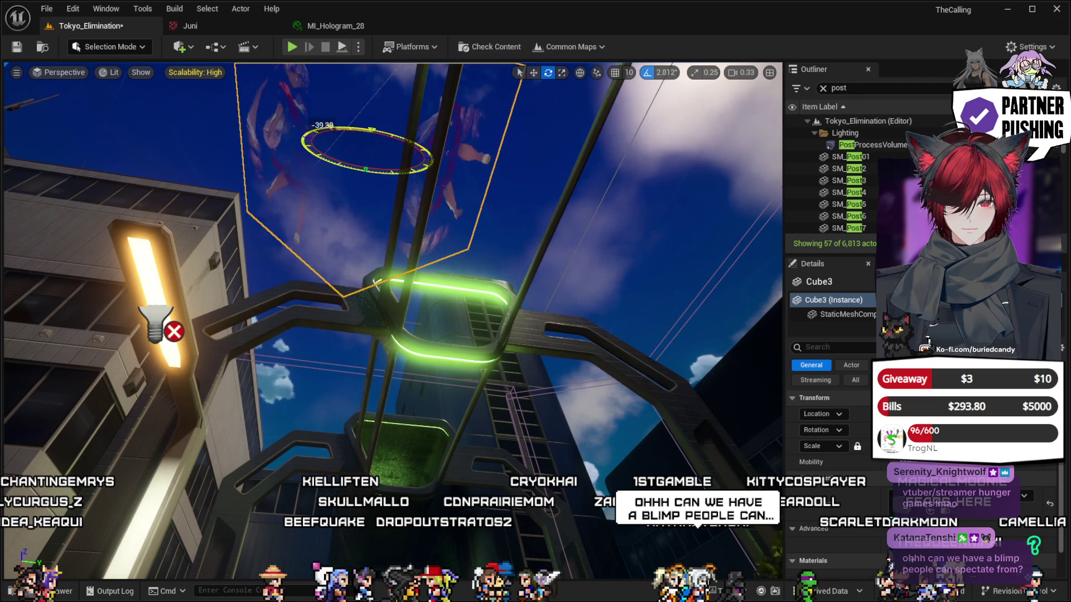
{"action": "left_click_drag", "start_coordinate": [429, 162], "coordinate": [430, 164]}
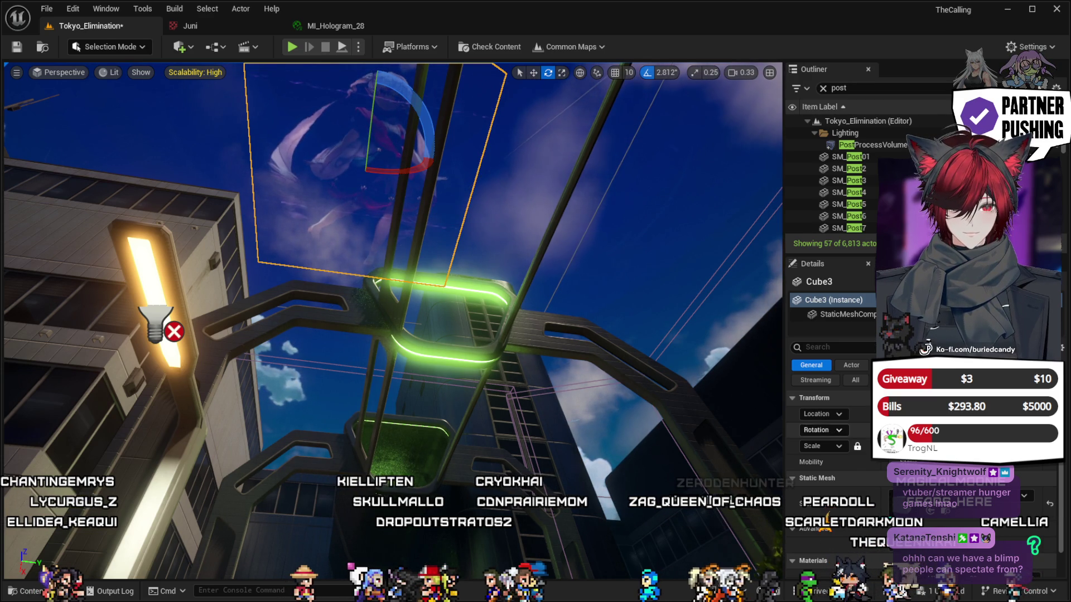
{"action": "key", "text": "f"}
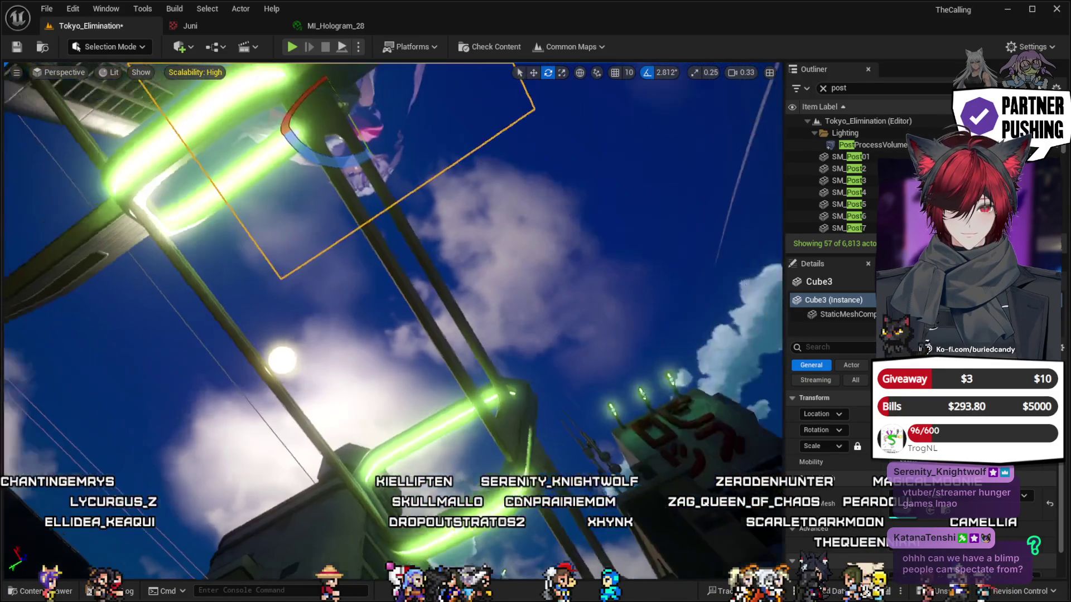
{"action": "key", "text": "w"}
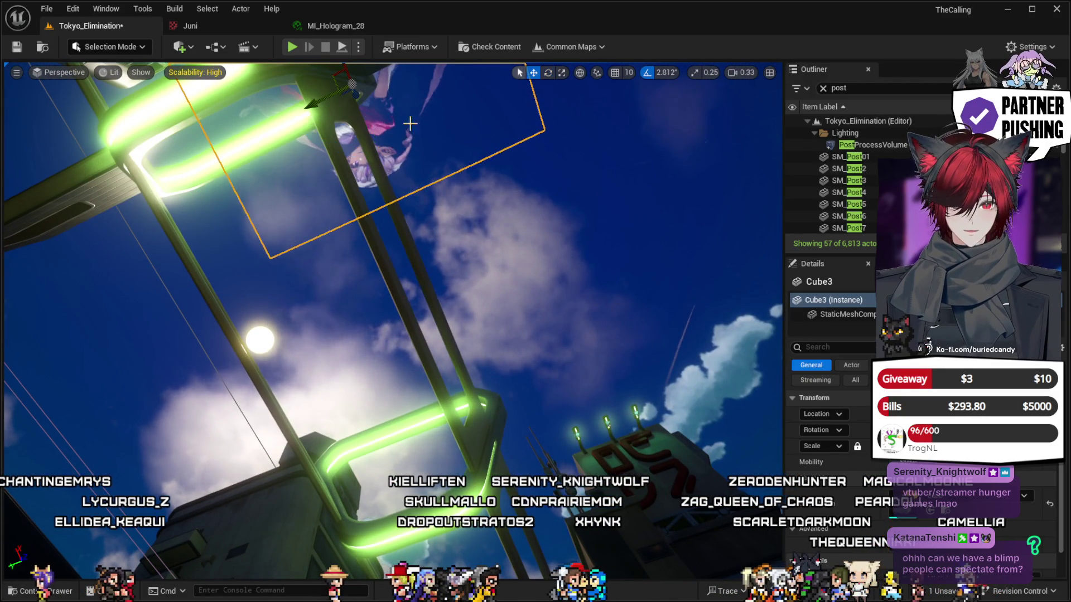
Move Cube3 down among the rings and rotate it about 16.88, then -6.62 degrees further.
{"action": "left_click_drag", "start_coordinate": [346, 75], "coordinate": [487, 326]}
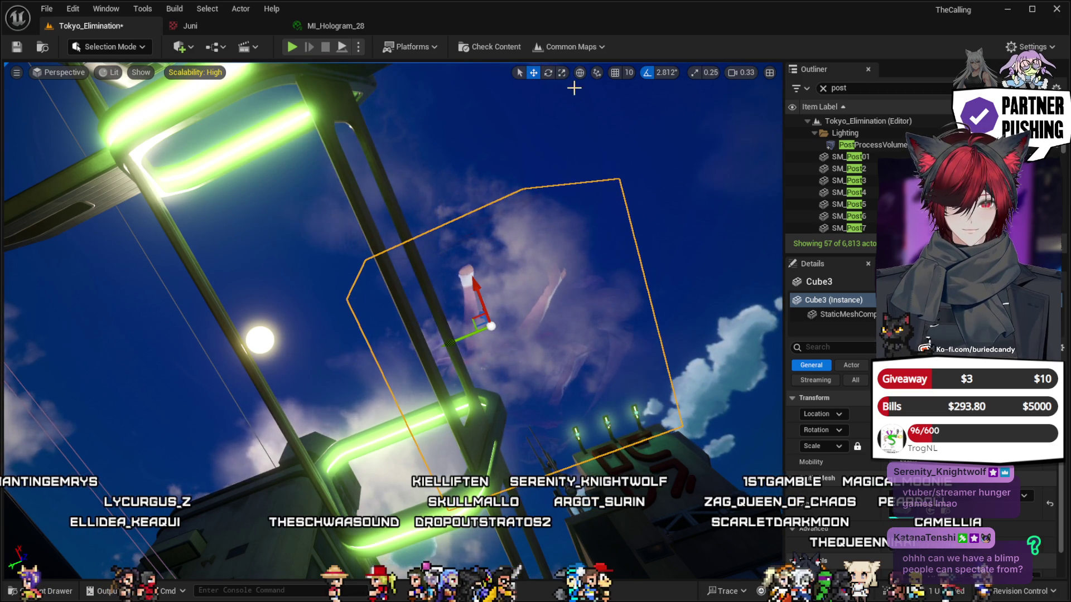
{"action": "left_click", "coordinate": [548, 72]}
{"action": "mouse_move", "coordinate": [445, 292]}
{"action": "left_mouse_down"}
{"action": "mouse_move", "coordinate": [466, 265]}
{"action": "mouse_move", "coordinate": [441, 301]}
{"action": "mouse_move", "coordinate": [429, 381]}
{"action": "left_mouse_up"}
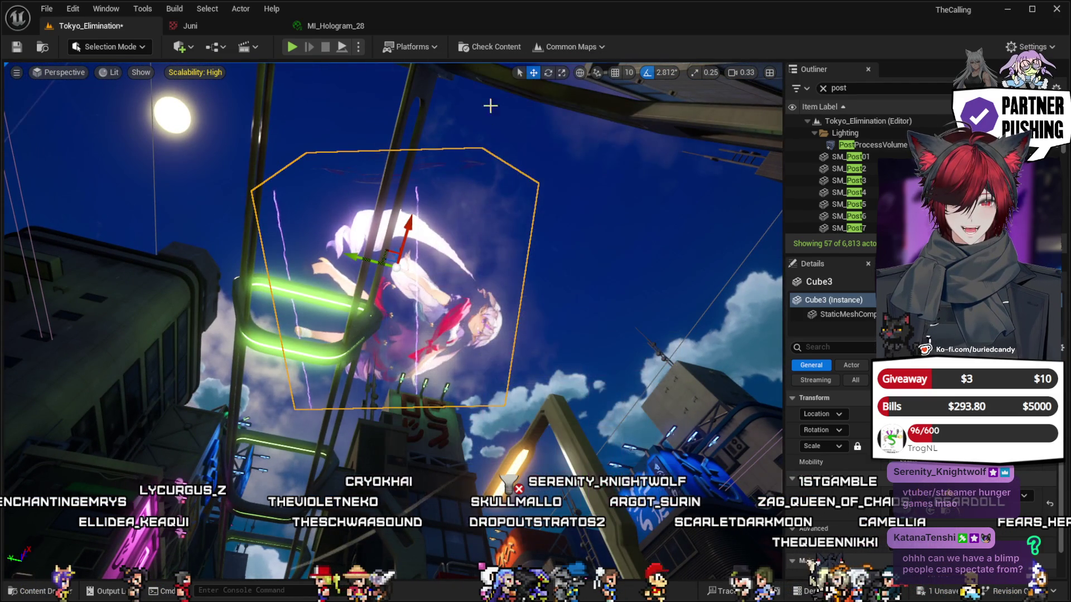
{"action": "left_click", "coordinate": [546, 74]}
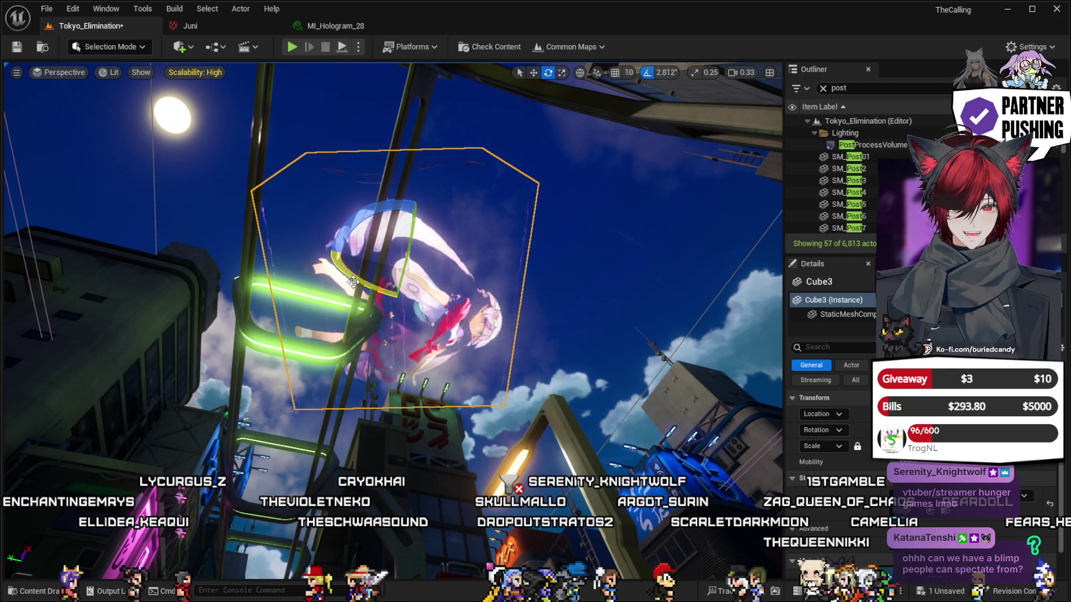
{"action": "left_click_drag", "start_coordinate": [395, 245], "coordinate": [404, 248]}
{"action": "mouse_move", "coordinate": [394, 248]}
{"action": "left_mouse_down"}
{"action": "mouse_move", "coordinate": [414, 226]}
{"action": "mouse_move", "coordinate": [417, 195]}
{"action": "mouse_move", "coordinate": [414, 223]}
{"action": "left_mouse_up"}
{"action": "left_click_drag", "start_coordinate": [507, 486], "coordinate": [508, 455]}
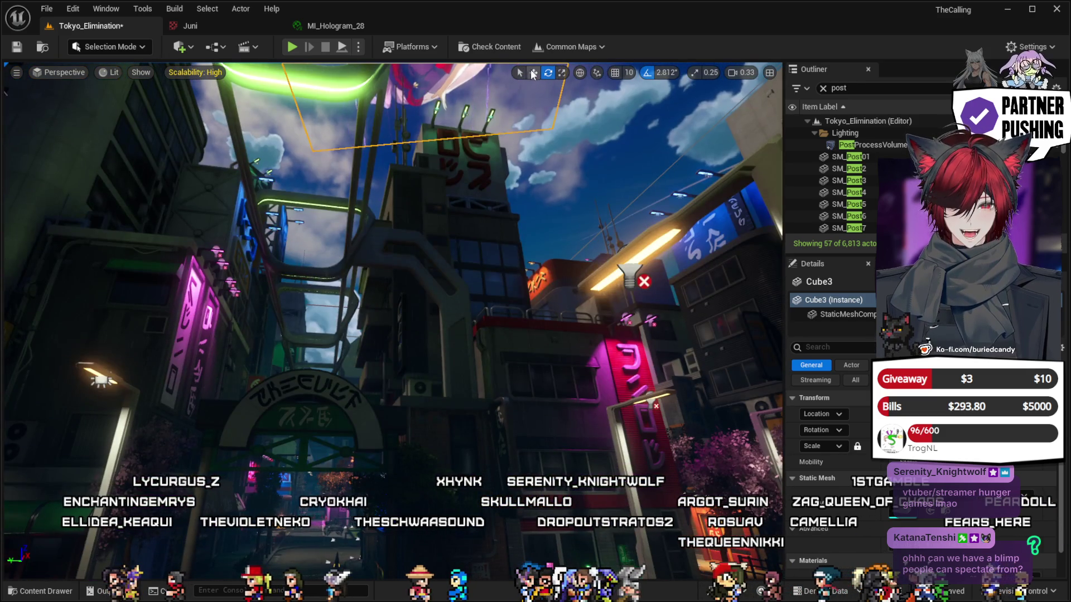
{"action": "left_click", "coordinate": [534, 73]}
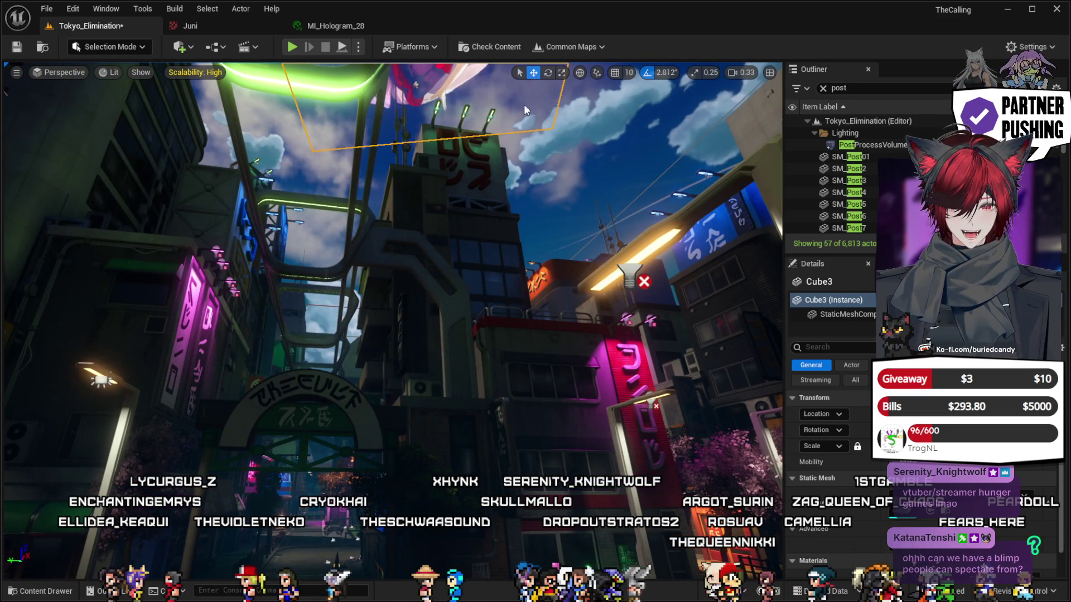
Fly down the alley, frame and delete Cube3, then select the Cube2 hologram.
{"action": "key", "text": "w"}
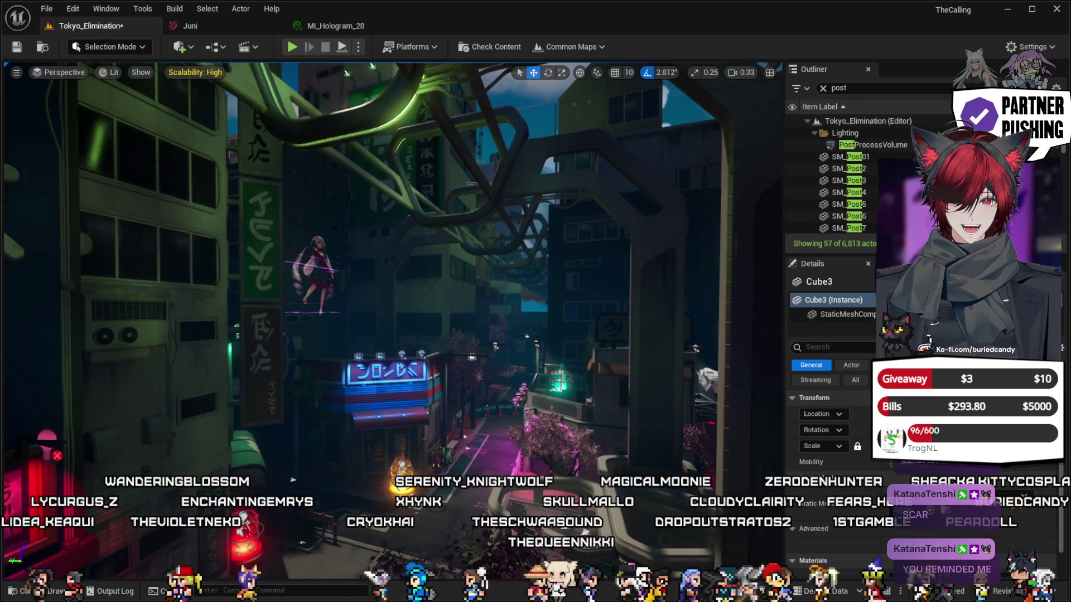
{"action": "key", "text": "f"}
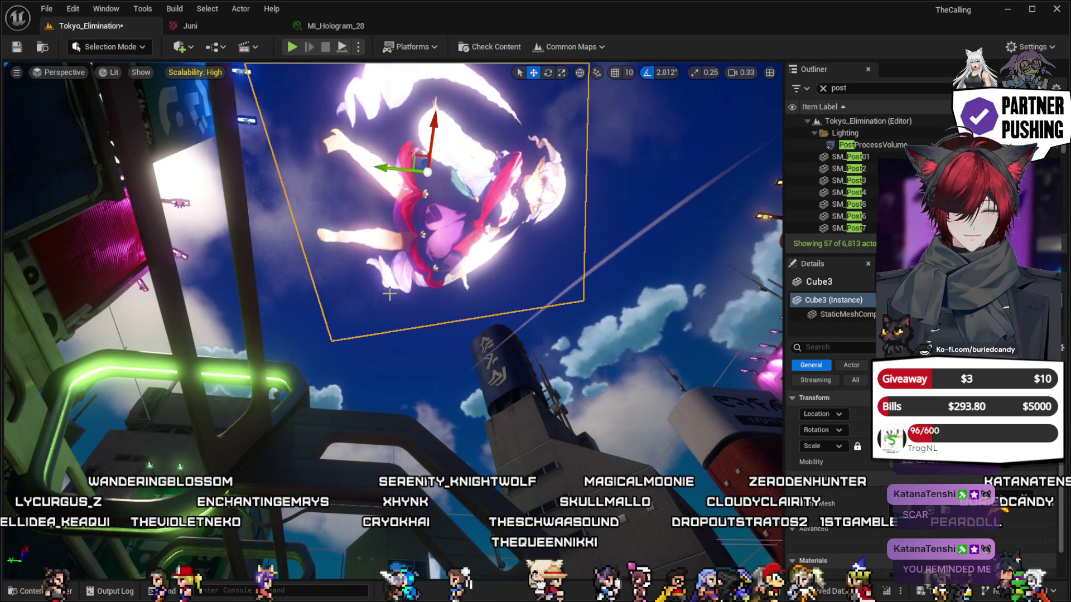
{"action": "key", "text": "Delete"}
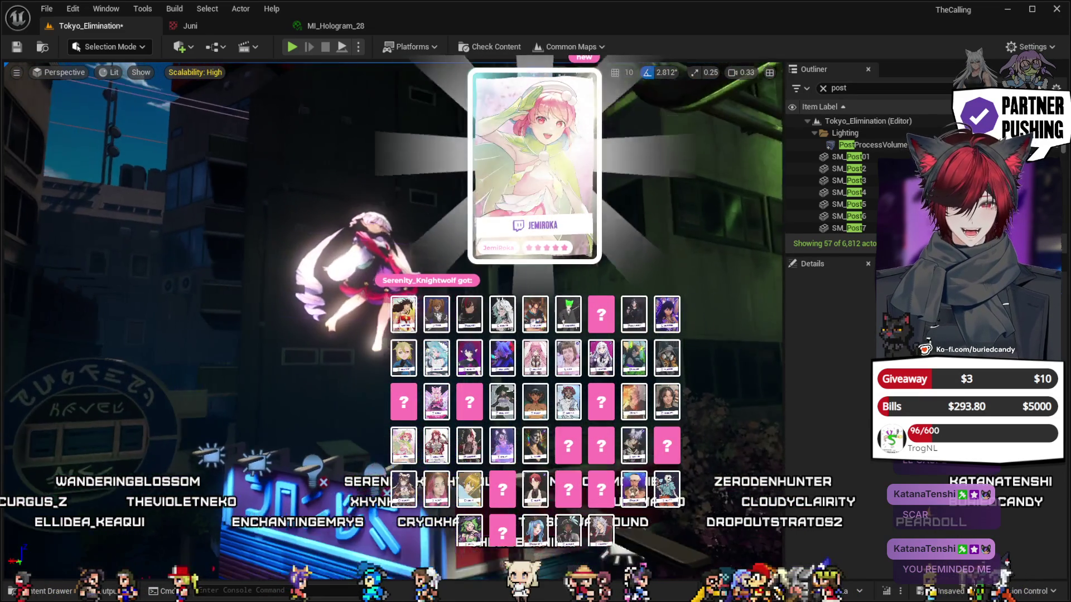
{"action": "left_click", "coordinate": [376, 259]}
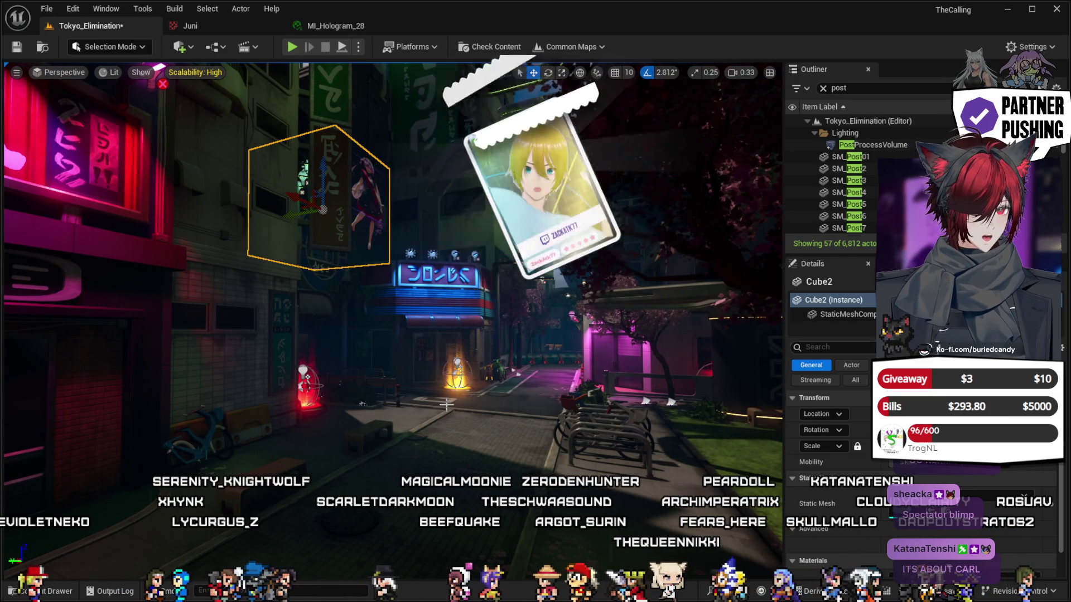
Fly toward the neon shop, frame Cube2 in the viewport, and select the stylized sky actor.
{"action": "key", "text": "w"}
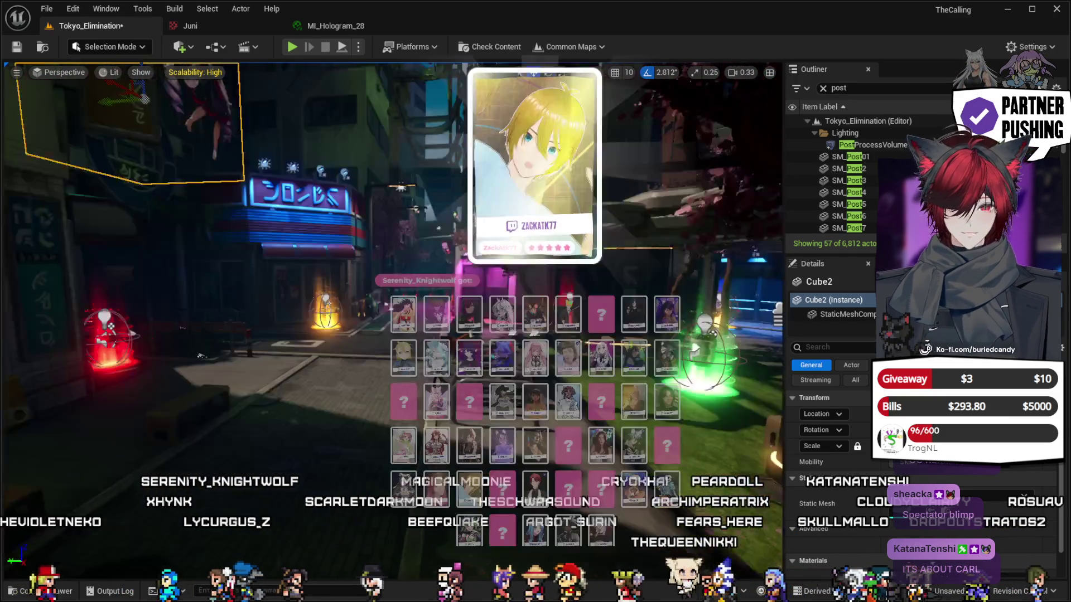
{"action": "key", "text": "w"}
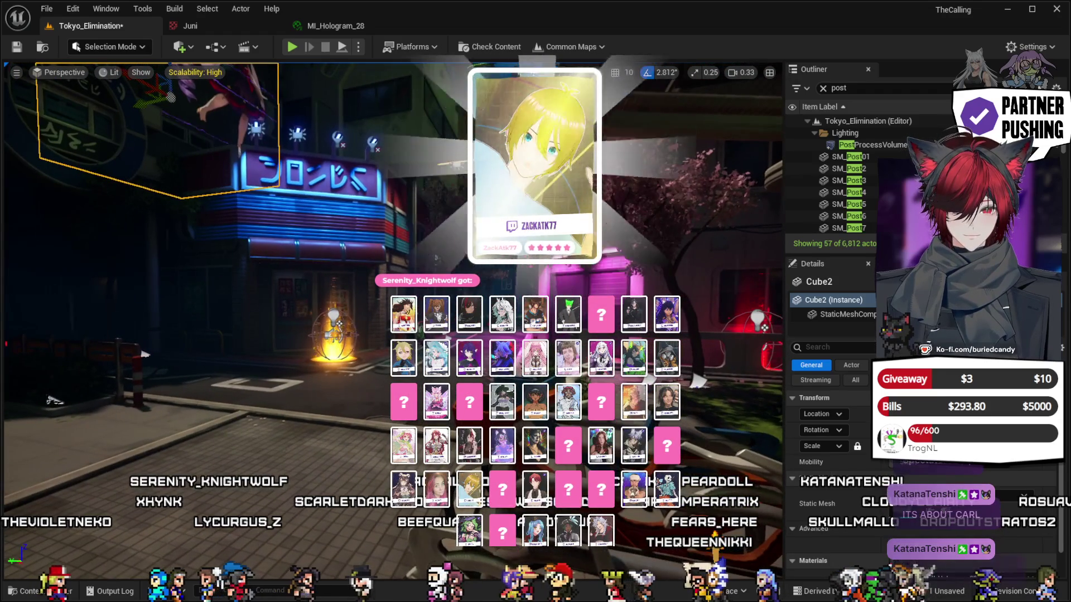
{"action": "key", "text": "f"}
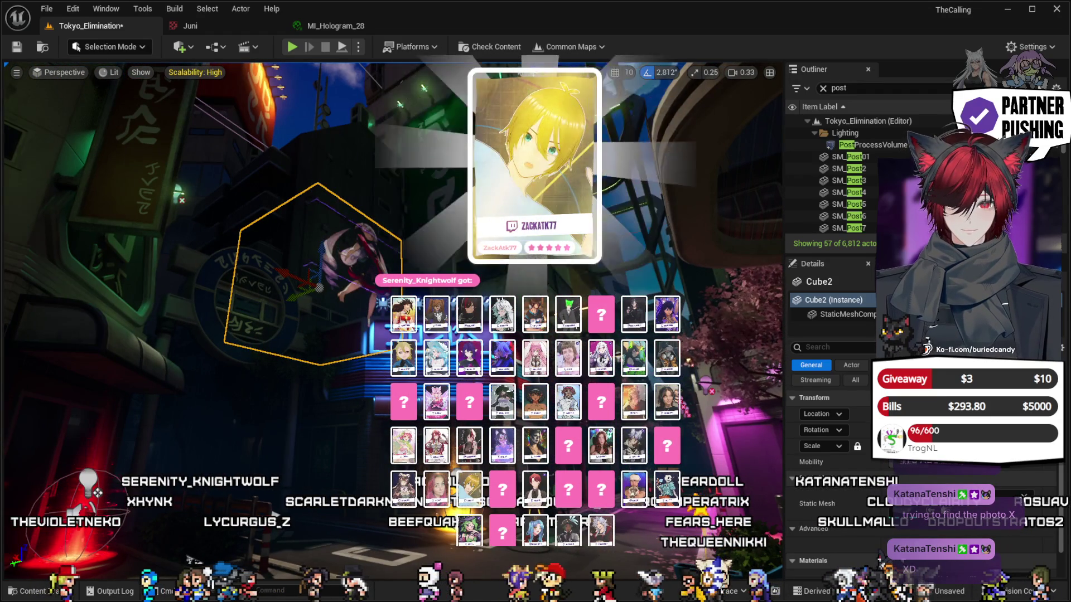
{"action": "left_click", "coordinate": [576, 165]}
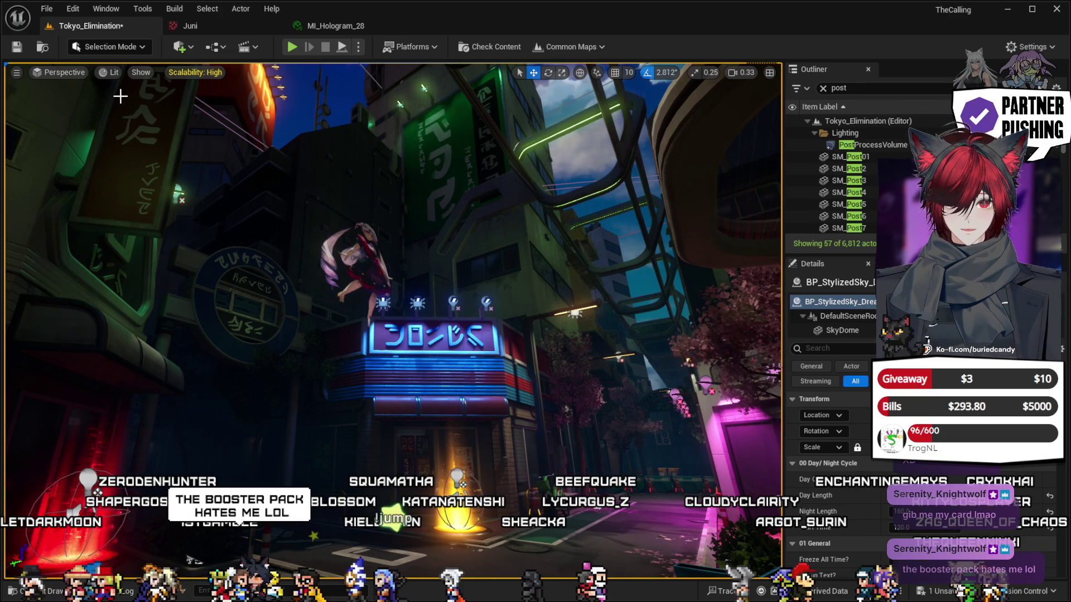
Save the Tokyo_Elimination level.
{"action": "left_click", "coordinate": [16, 49]}
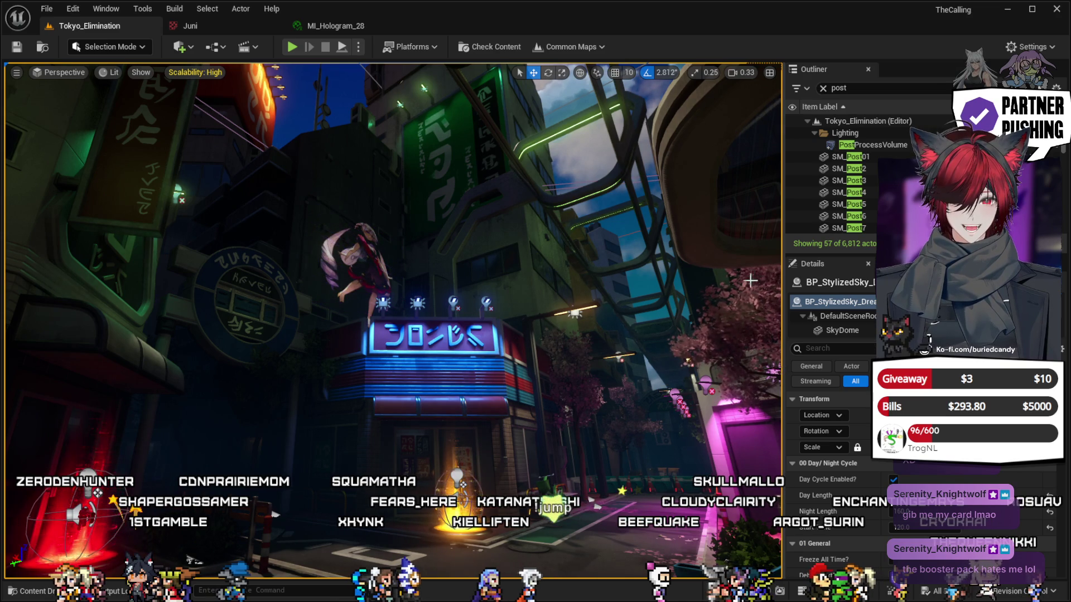
Look over the plaza from the bike rack to a wide view, then select its PostProcessVolume.
{"action": "left_click_drag", "start_coordinate": [274, 514], "coordinate": [251, 477]}
{"action": "mouse_move", "coordinate": [89, 204]}
{"action": "left_mouse_down"}
{"action": "mouse_move", "coordinate": [84, 235]}
{"action": "mouse_move", "coordinate": [89, 203]}
{"action": "left_mouse_up"}
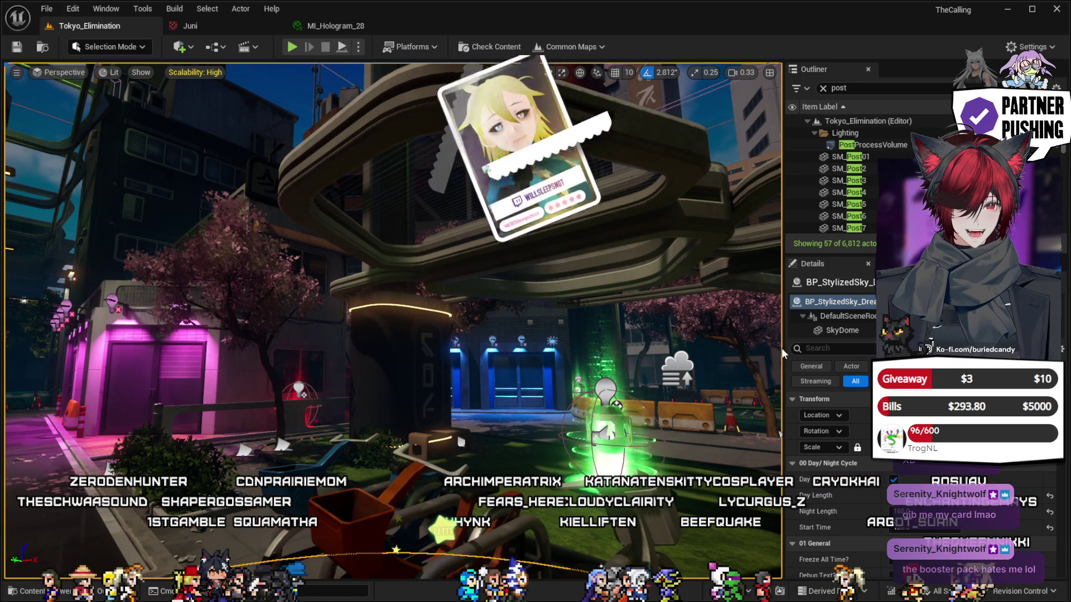
{"action": "left_click", "coordinate": [862, 145]}
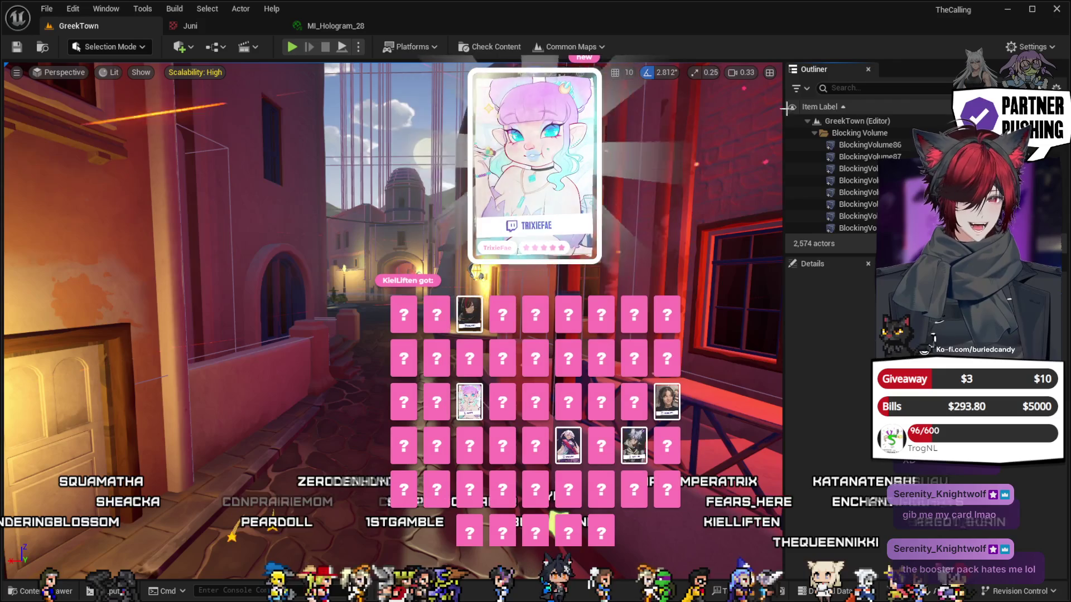
Filter GreekTown's Outliner by 'post' and frame its single PostProcessVolume.
{"action": "left_click", "coordinate": [868, 92]}
{"action": "type", "text": "post"}
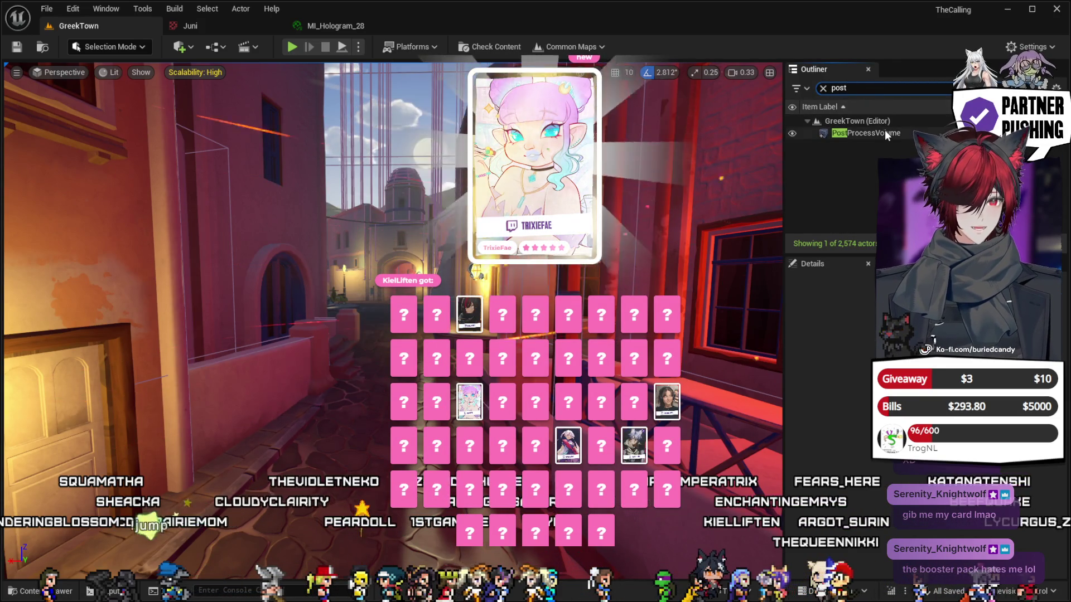
{"action": "double_click", "coordinate": [885, 133]}
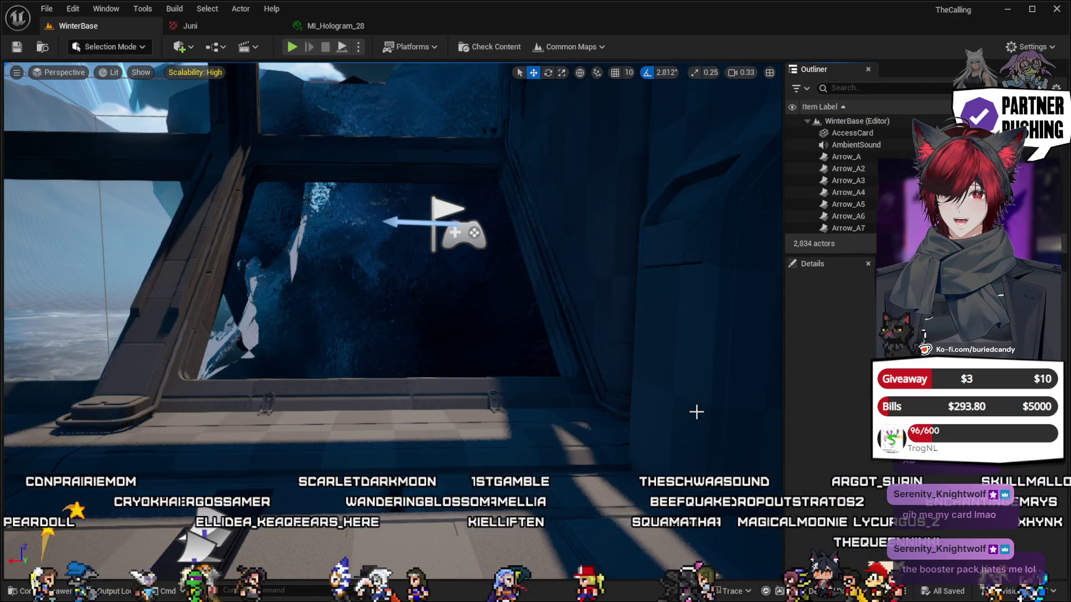
Filter WinterBase's Outliner and PostProcessVolume1's Details by 'post', then return to MI_Hologram_28.
{"action": "left_click", "coordinate": [874, 88]}
{"action": "type", "text": "post"}
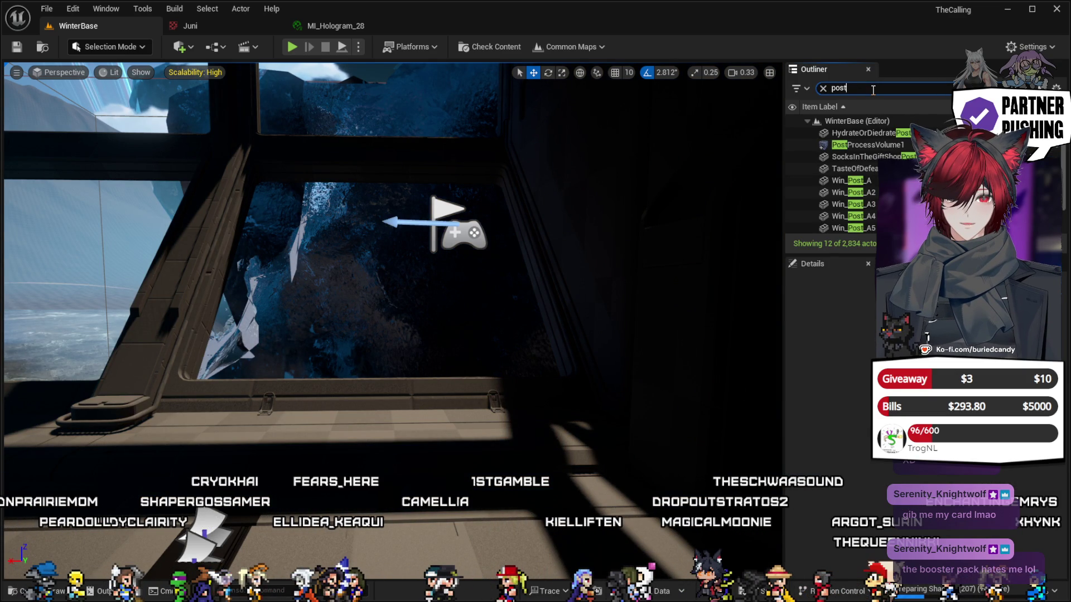
{"action": "left_click", "coordinate": [872, 147]}
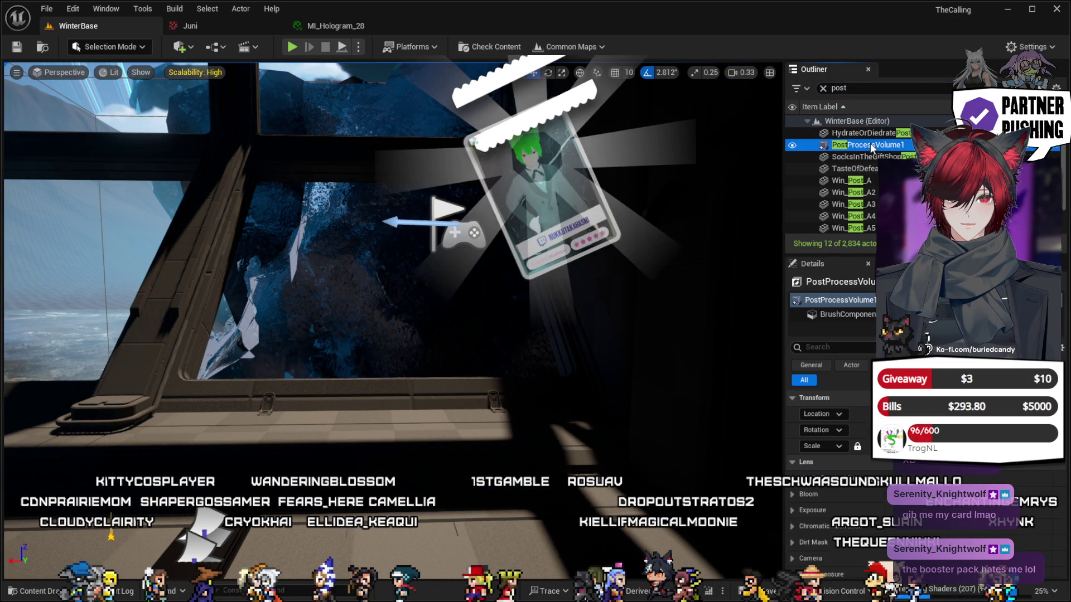
{"action": "left_click", "coordinate": [847, 347]}
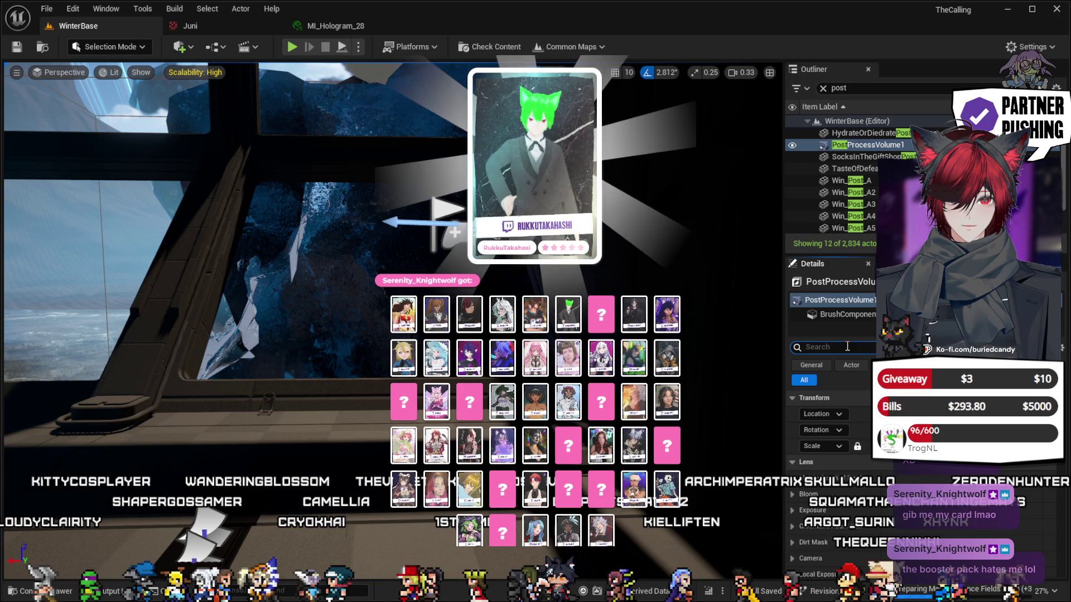
{"action": "type", "text": "post"}
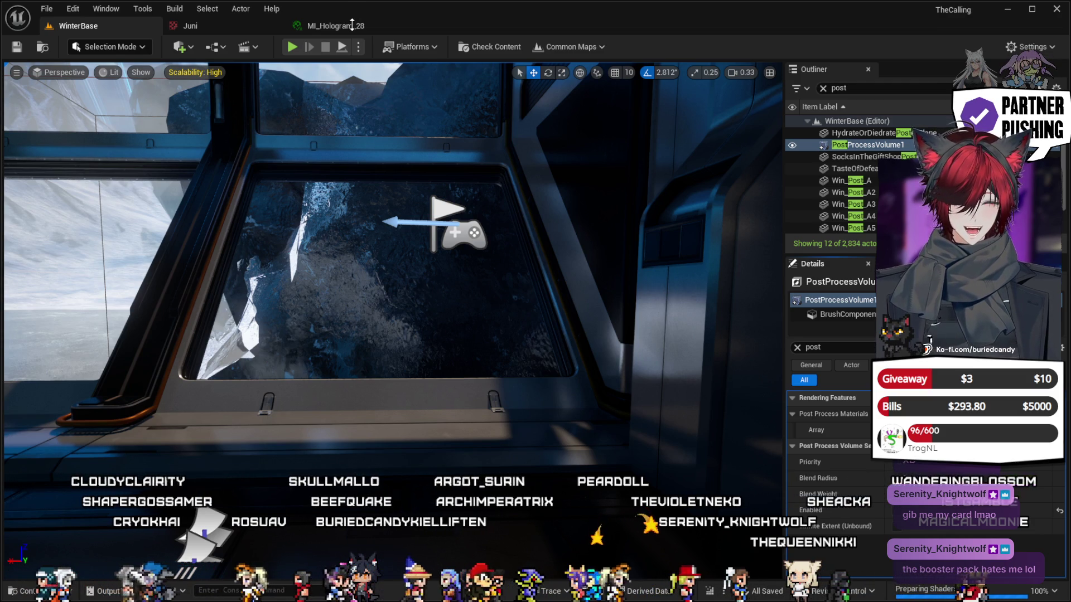
{"action": "left_click", "coordinate": [352, 26]}
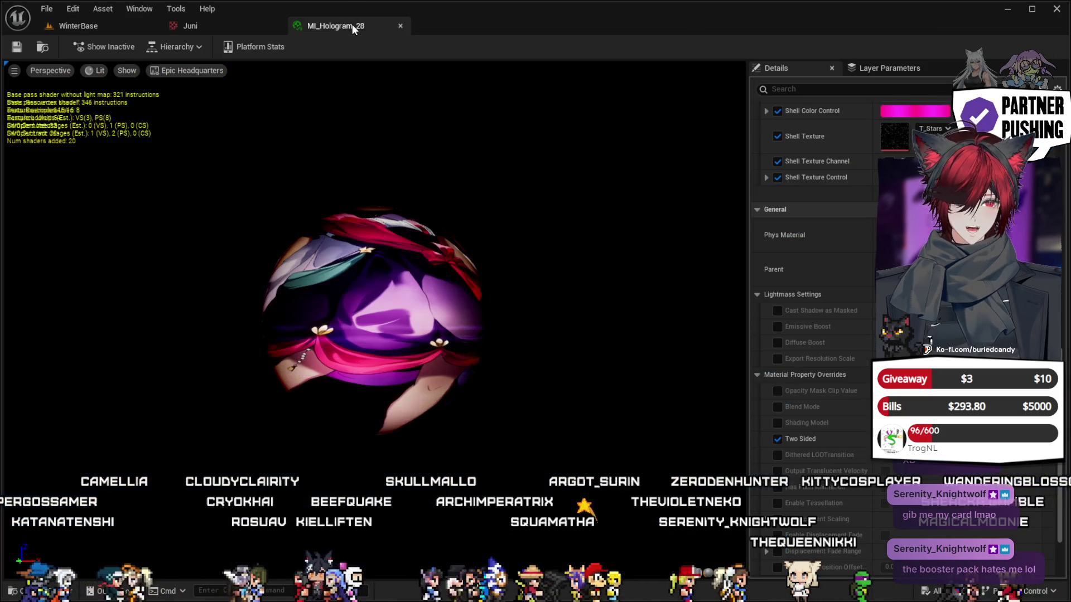
Close the MI_Hologram_28 and Juni tabs and switch PostProcessVolume1's Enabled setting off.
{"action": "left_click", "coordinate": [400, 25]}
{"action": "left_click", "coordinate": [276, 26]}
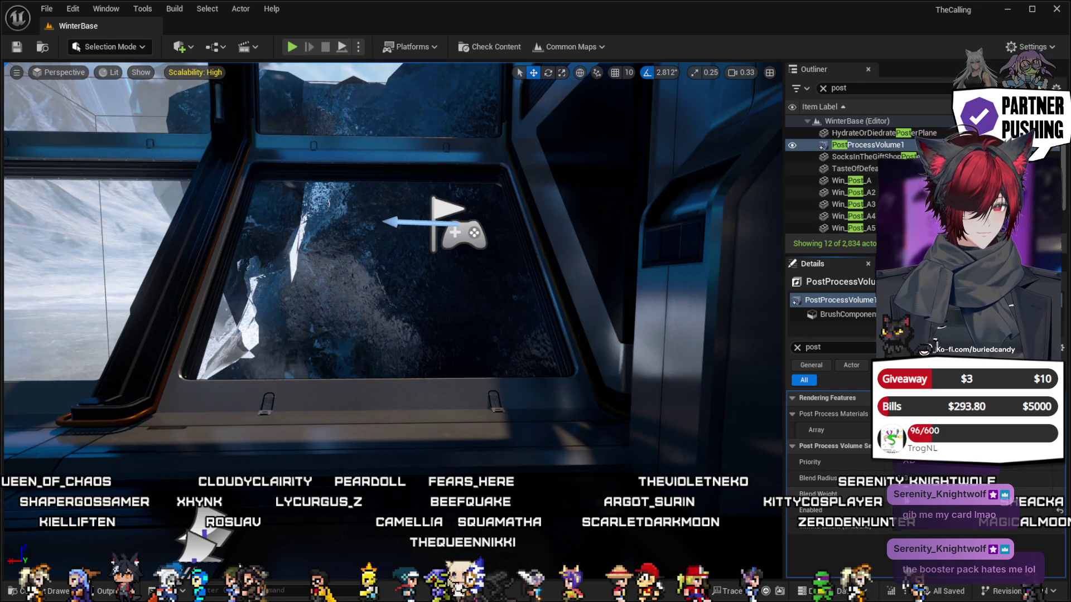
{"action": "left_click", "coordinate": [898, 511]}
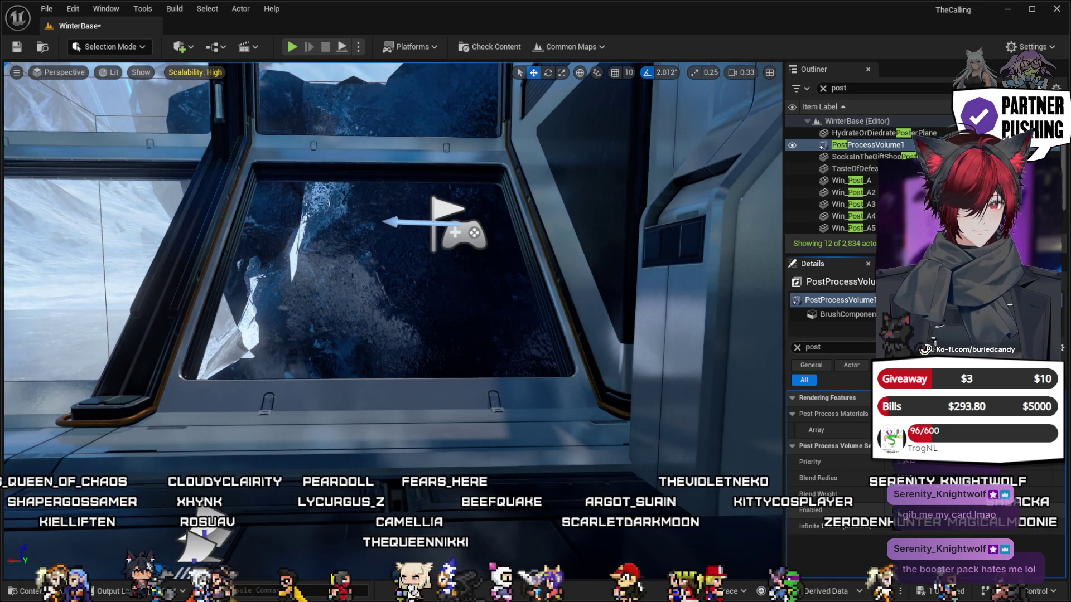
Turn PostProcessVolume1 off and back on to compare WinterBase's lighting, leaving it enabled.
{"action": "left_click", "coordinate": [898, 511]}
{"action": "left_click", "coordinate": [898, 511]}
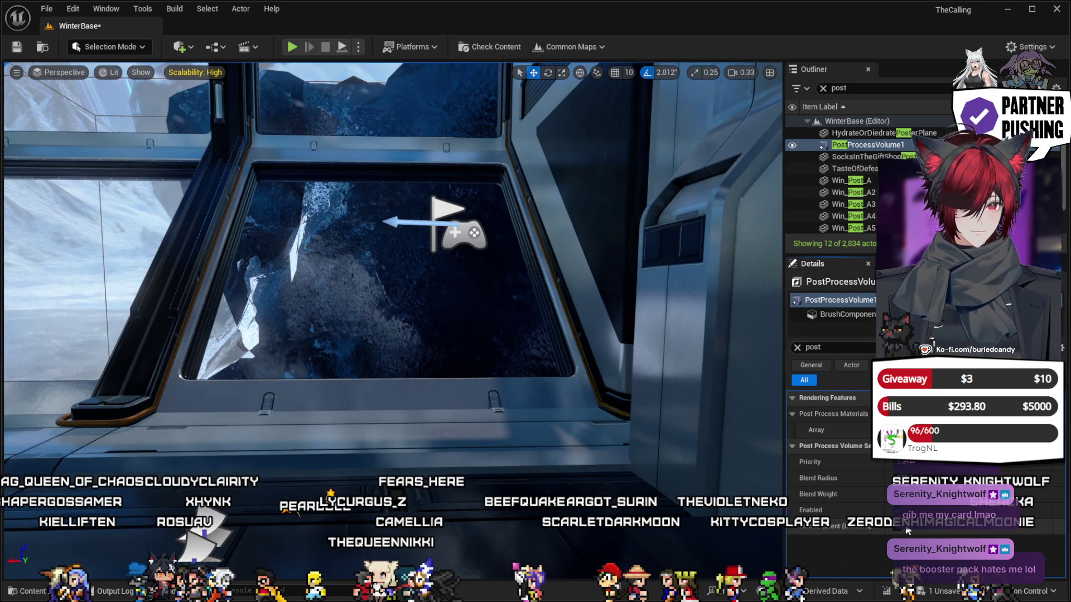
{"action": "left_click", "coordinate": [898, 511]}
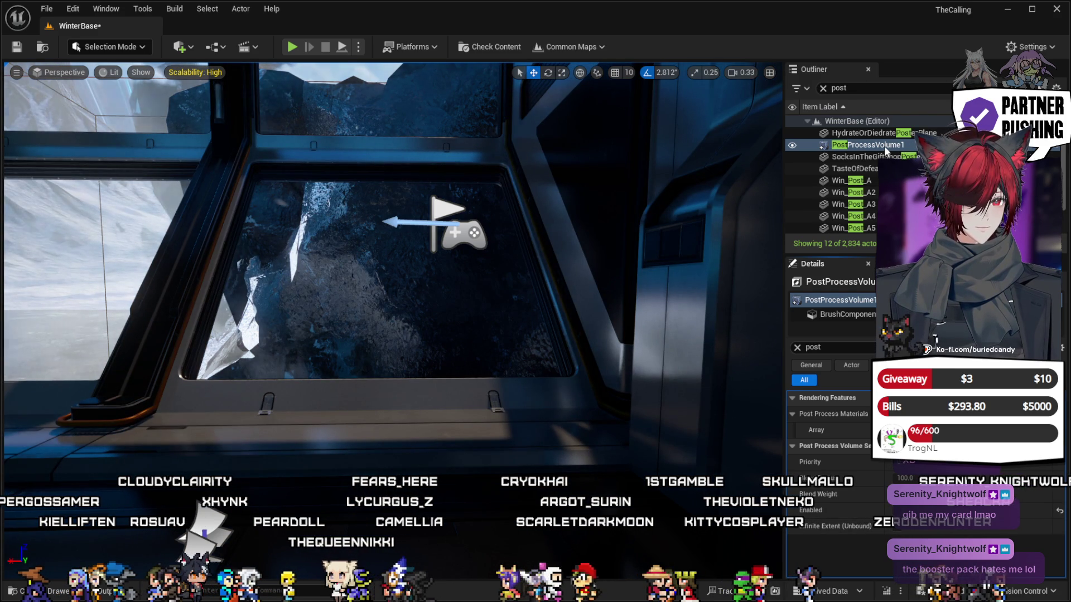
Clear the 'post' filter from the Outliner and select the Win_Frame_A26 window frame.
{"action": "left_click", "coordinate": [854, 92]}
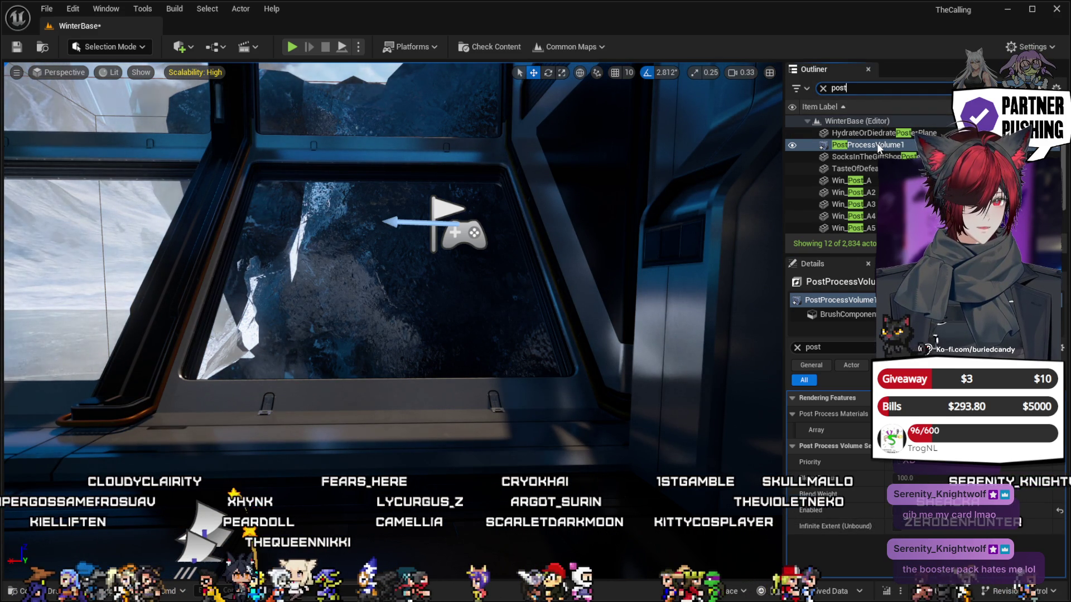
{"action": "left_click", "coordinate": [823, 88]}
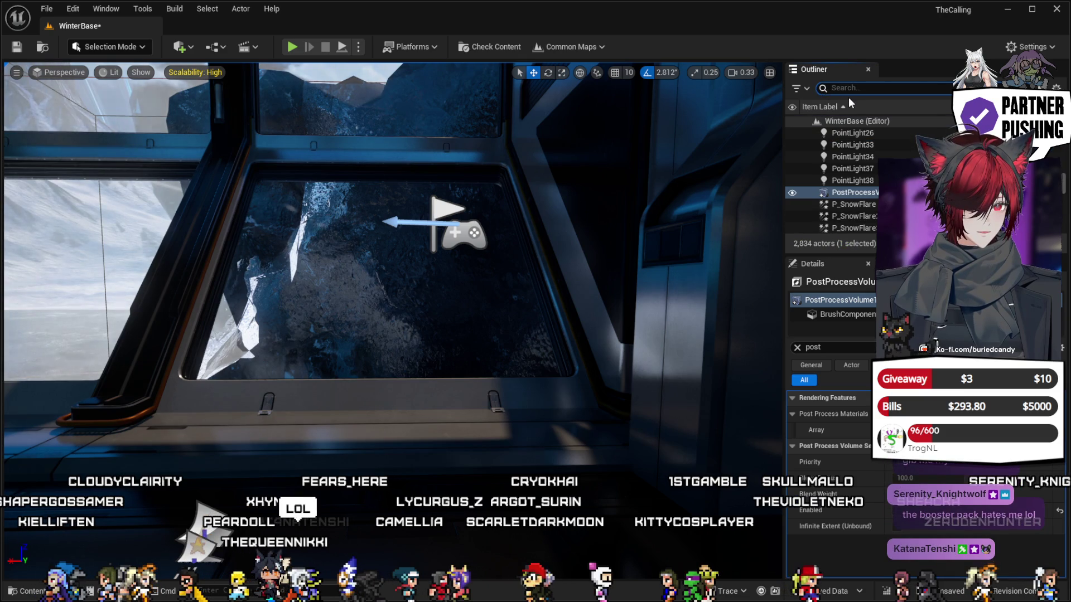
{"action": "key", "text": "ctrl+v"}
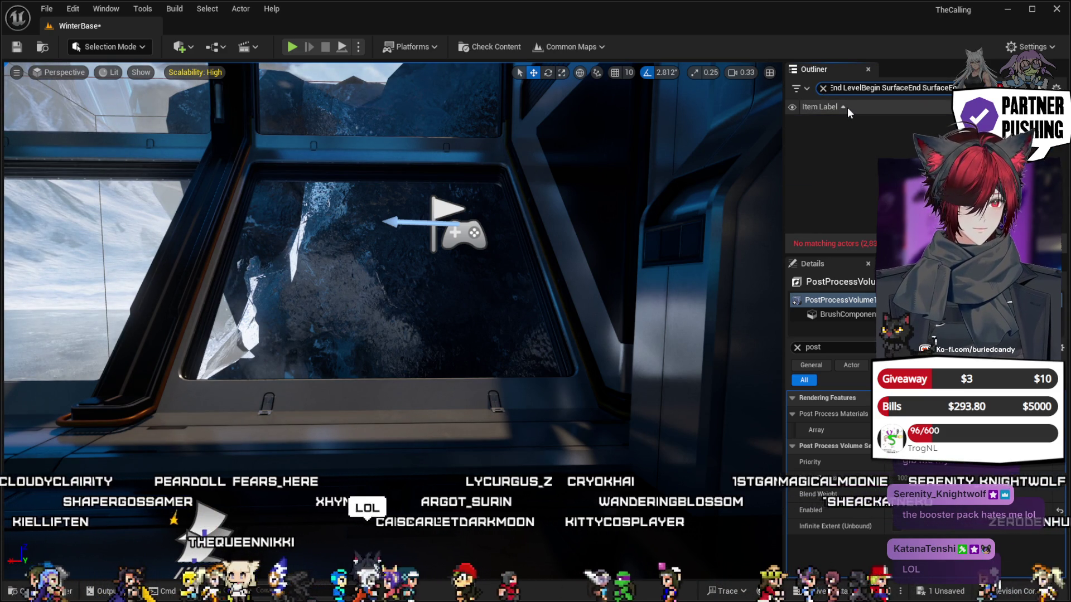
{"action": "left_click", "coordinate": [822, 88]}
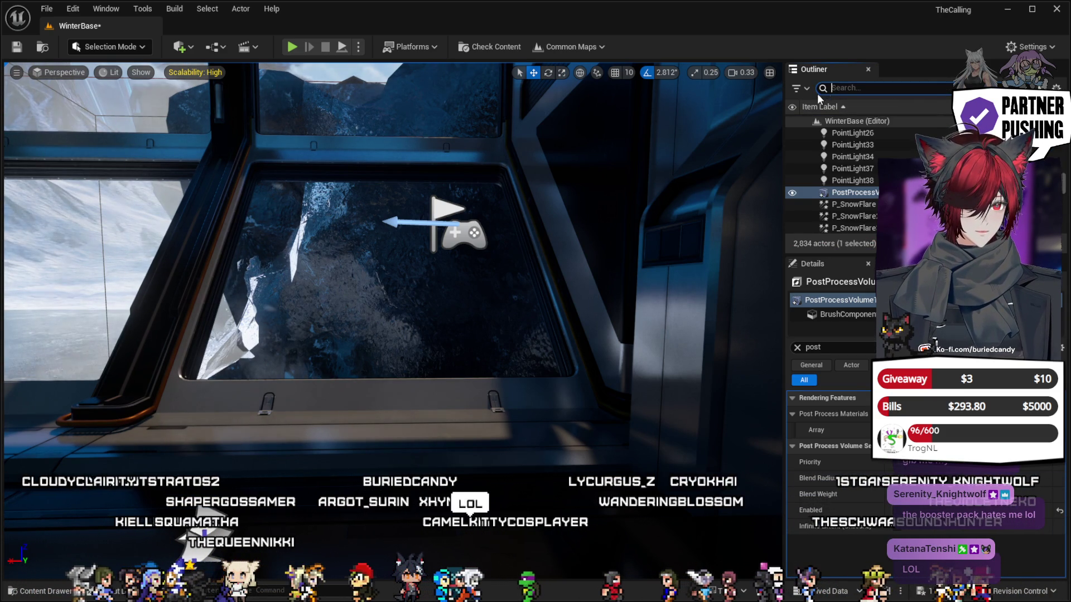
{"action": "left_click", "coordinate": [490, 135]}
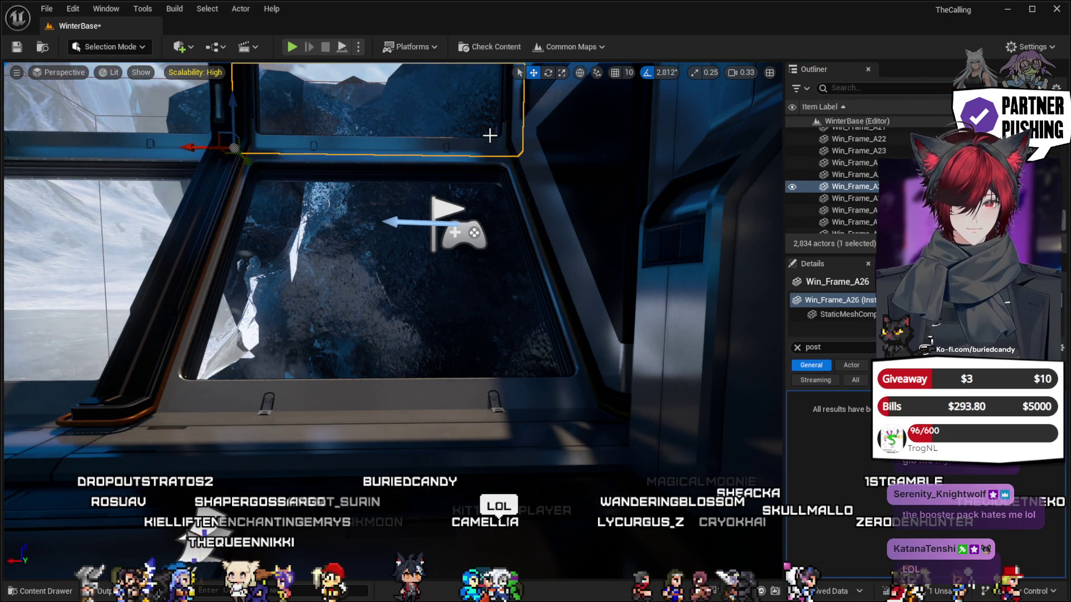
Paste a new PostProcessVolume into WinterBase and fly through the corridors to check the look.
{"action": "key", "text": "ctrl+v"}
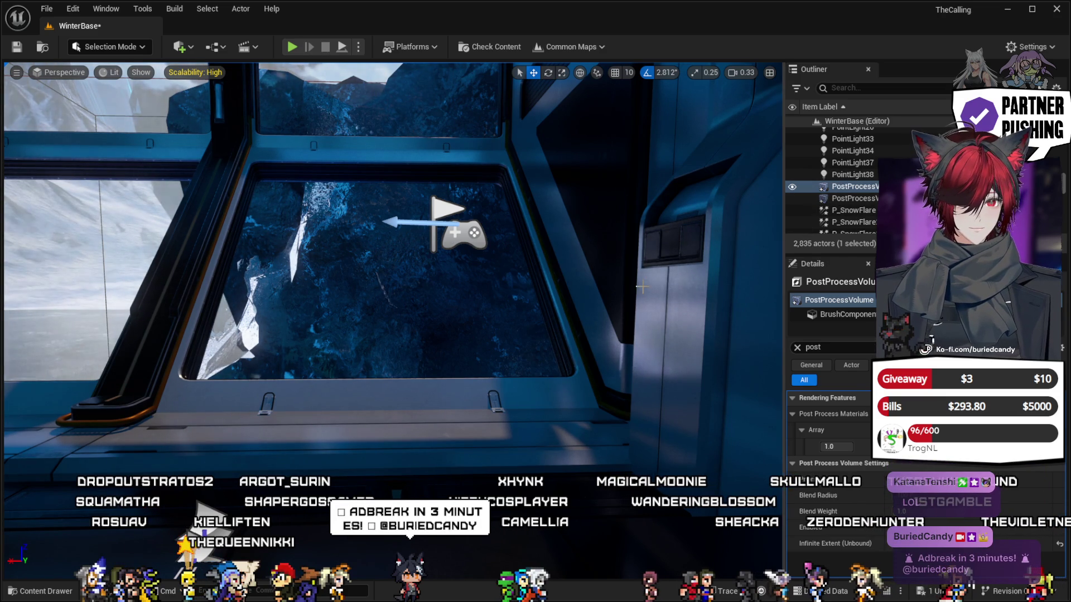
{"action": "left_click_drag", "start_coordinate": [589, 301], "coordinate": [579, 254]}
{"action": "key", "text": "w"}
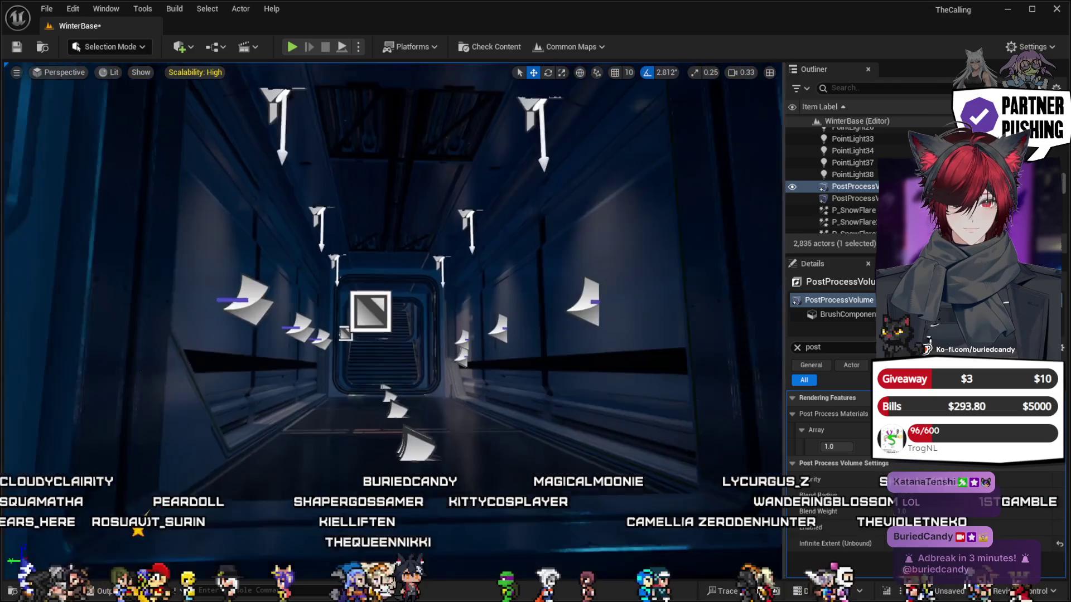
{"action": "key", "text": "w"}
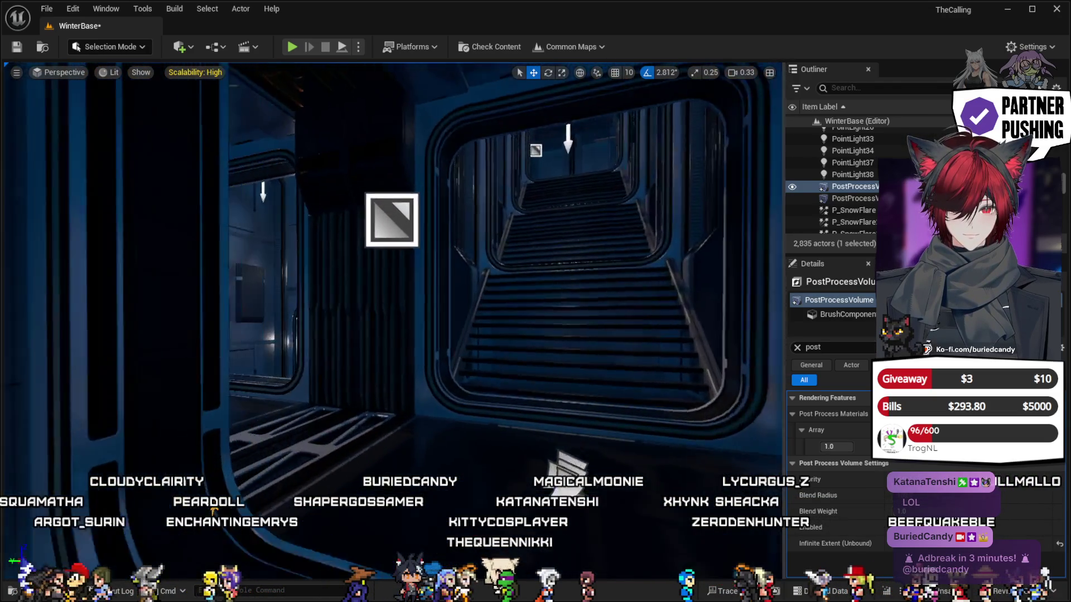
{"action": "key", "text": "w"}
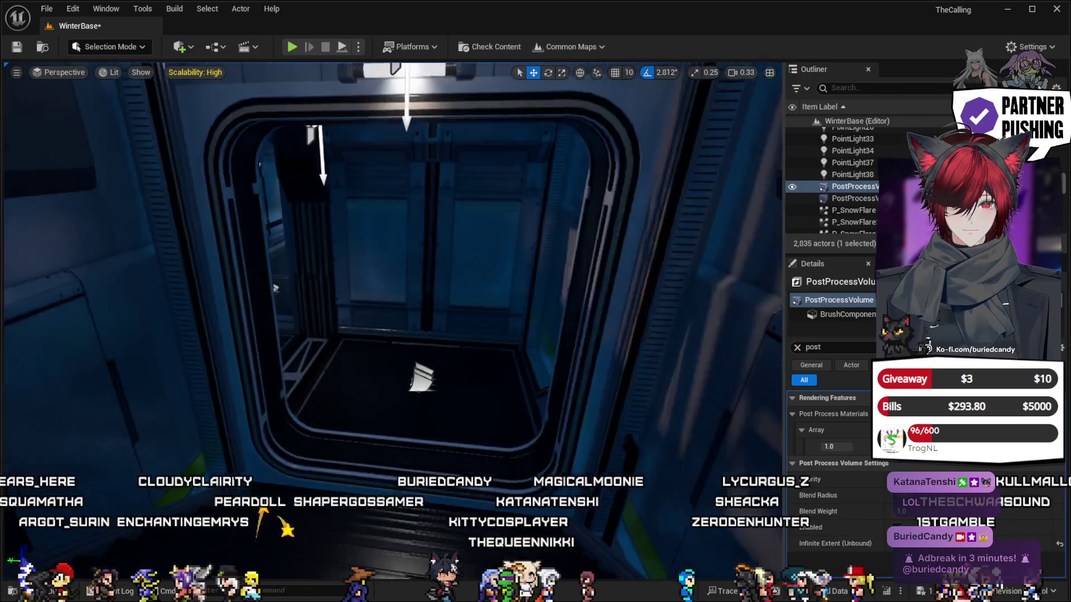
{"action": "key", "text": "w"}
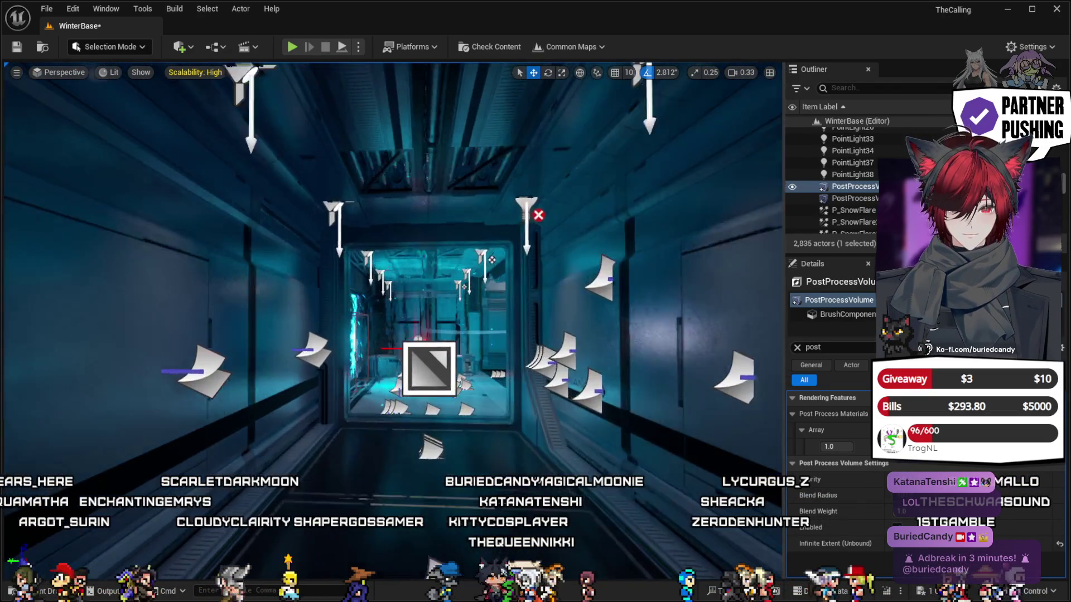
{"action": "key", "text": "w"}
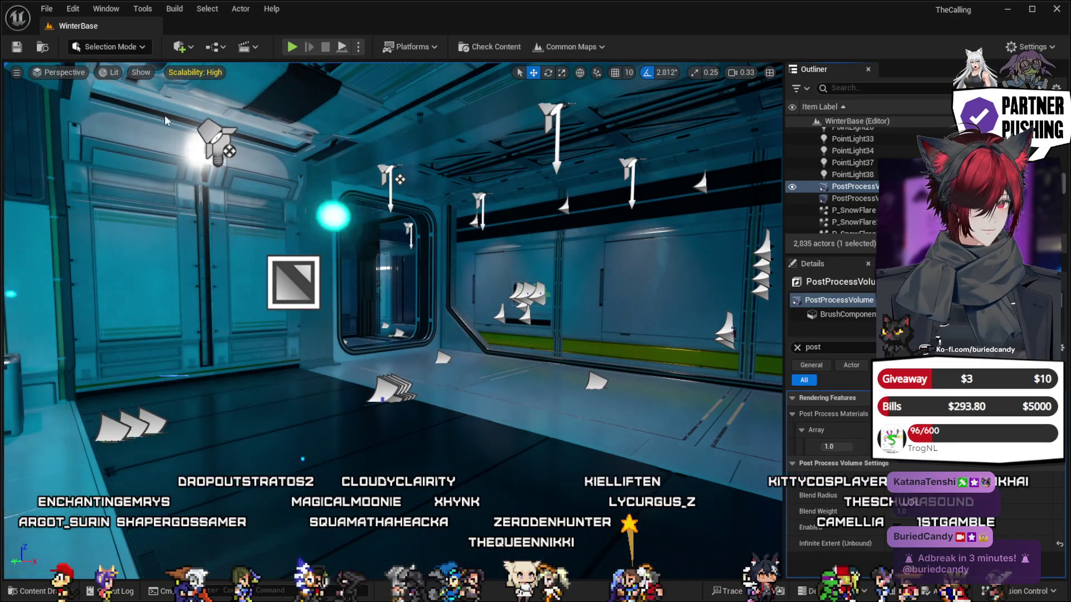
{"action": "key", "text": "ctrl+f"}
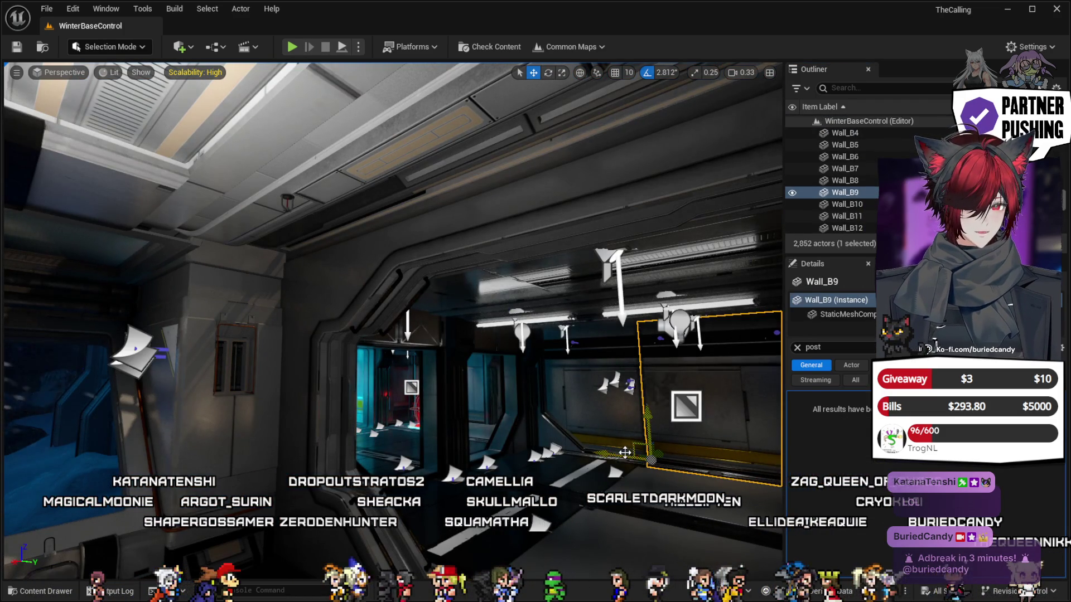
Frame Wall_B9, paste a PostProcessVolume into WinterBaseControl, and save the level.
{"action": "key", "text": "f"}
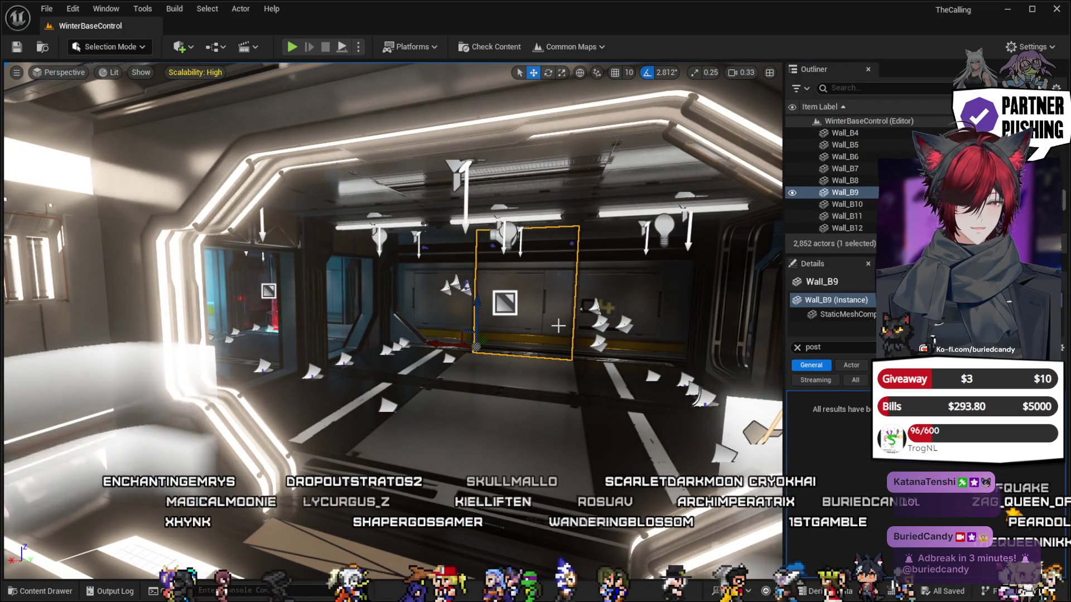
{"action": "key", "text": "ctrl+v"}
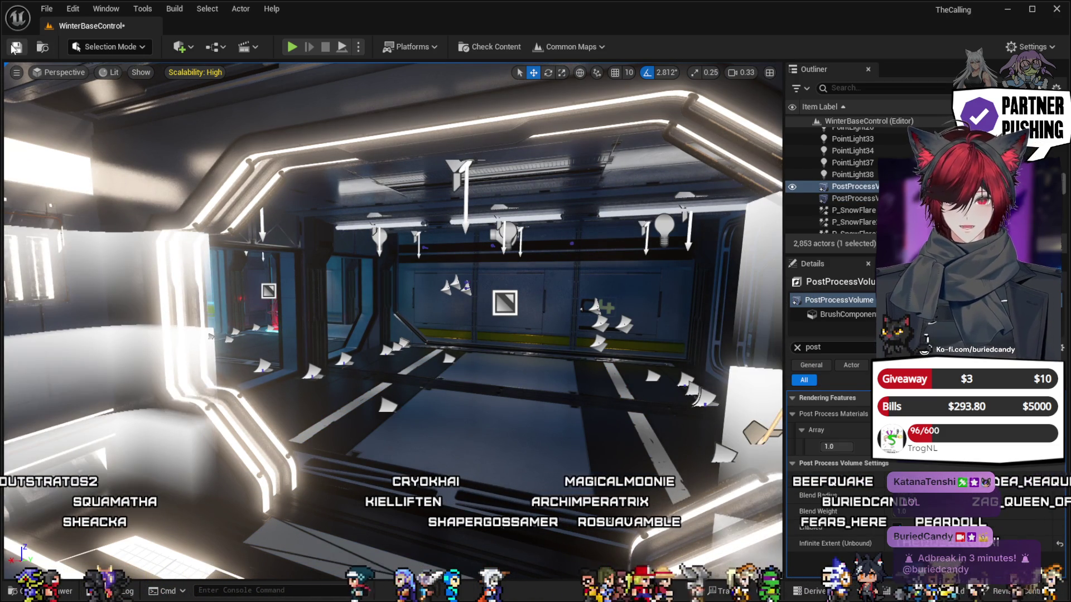
{"action": "key", "text": "ctrl+s"}
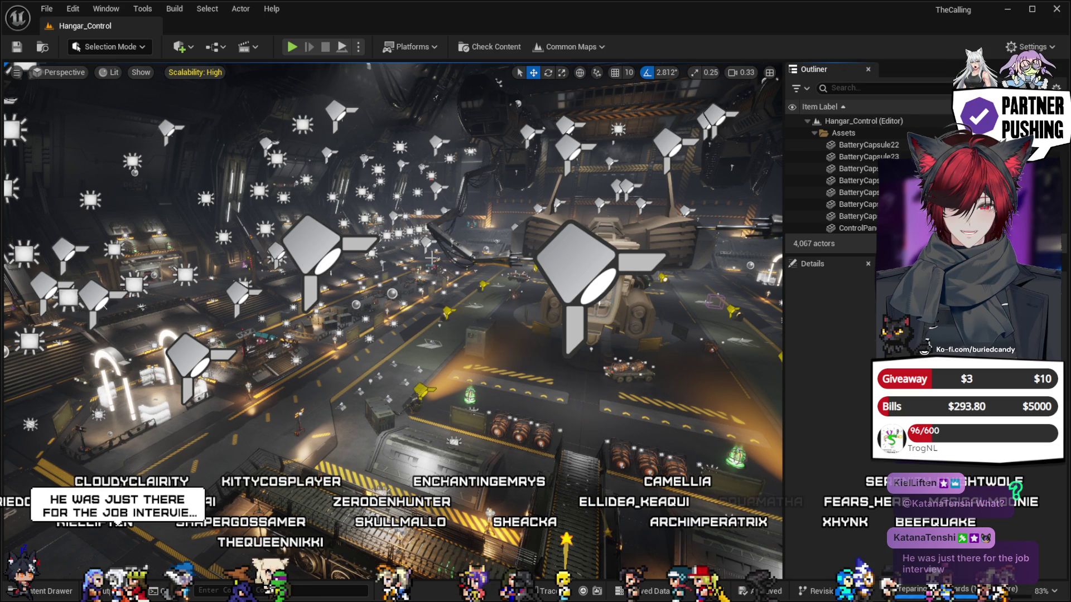
Fly over the hangar to face the ship head-on, then paste PostProcessVolume2 into Hangar_Control.
{"action": "mouse_move", "coordinate": [431, 257]}
{"action": "left_mouse_down"}
{"action": "mouse_move", "coordinate": [418, 223]}
{"action": "mouse_move", "coordinate": [357, 192]}
{"action": "left_mouse_up"}
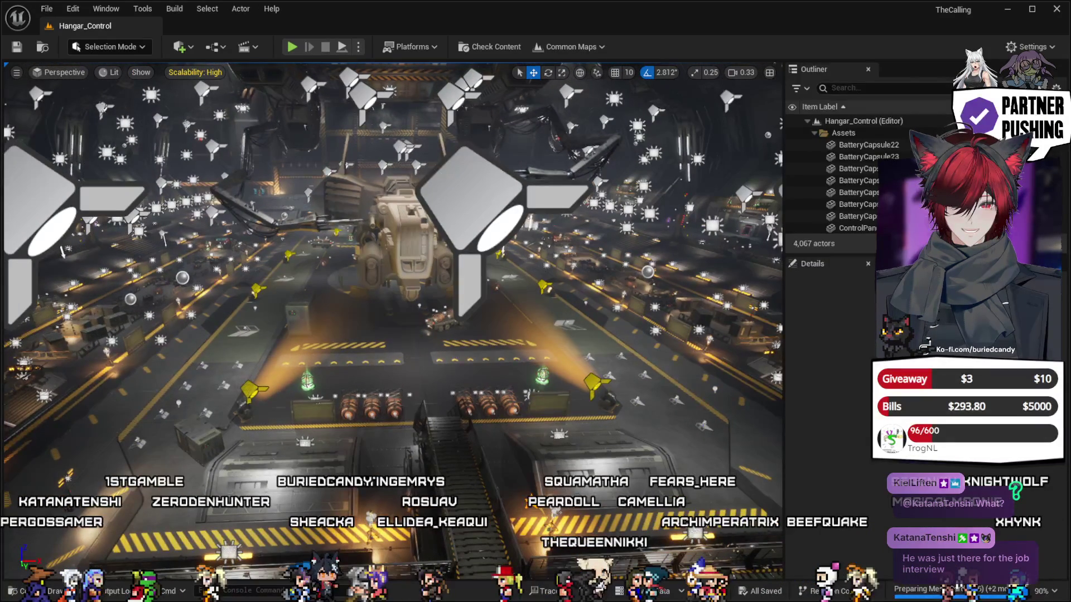
{"action": "left_click_drag", "start_coordinate": [442, 417], "coordinate": [442, 413]}
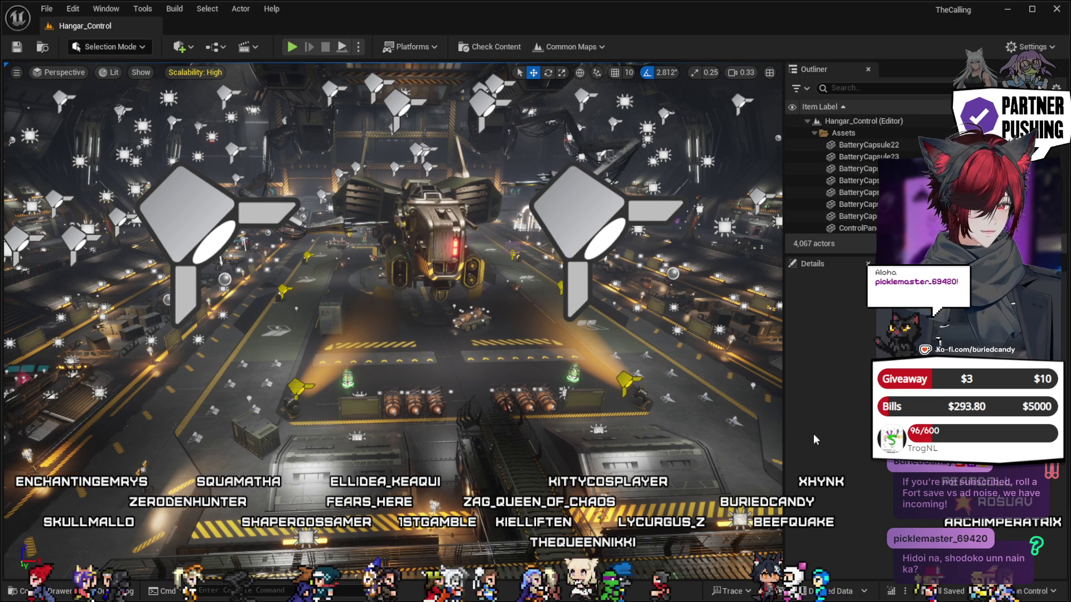
{"action": "left_click_drag", "start_coordinate": [732, 406], "coordinate": [697, 390]}
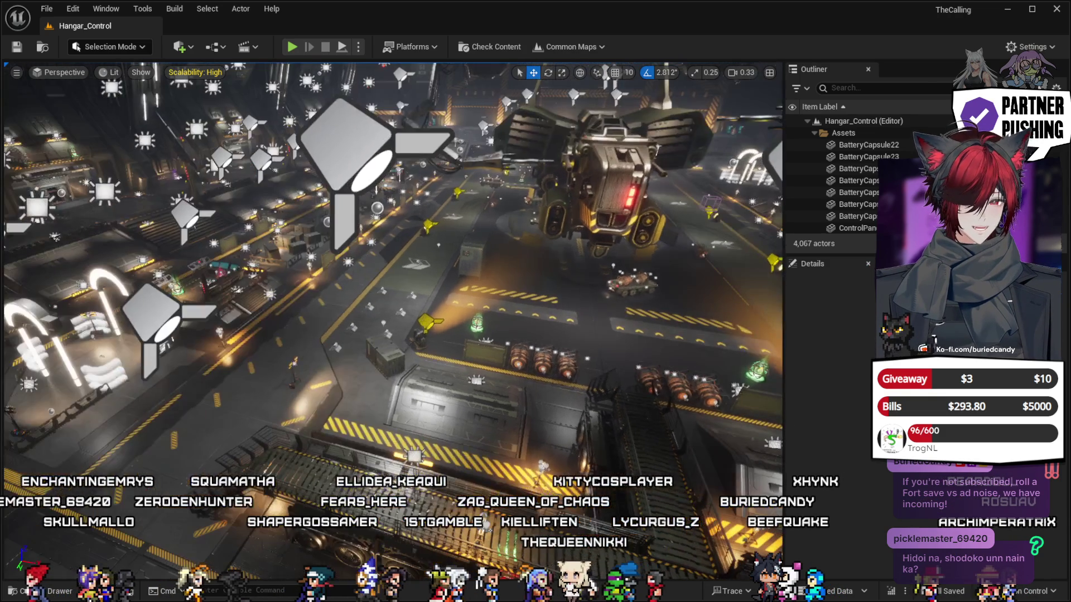
{"action": "left_click_drag", "start_coordinate": [502, 345], "coordinate": [559, 347]}
{"action": "key", "text": "ctrl+v"}
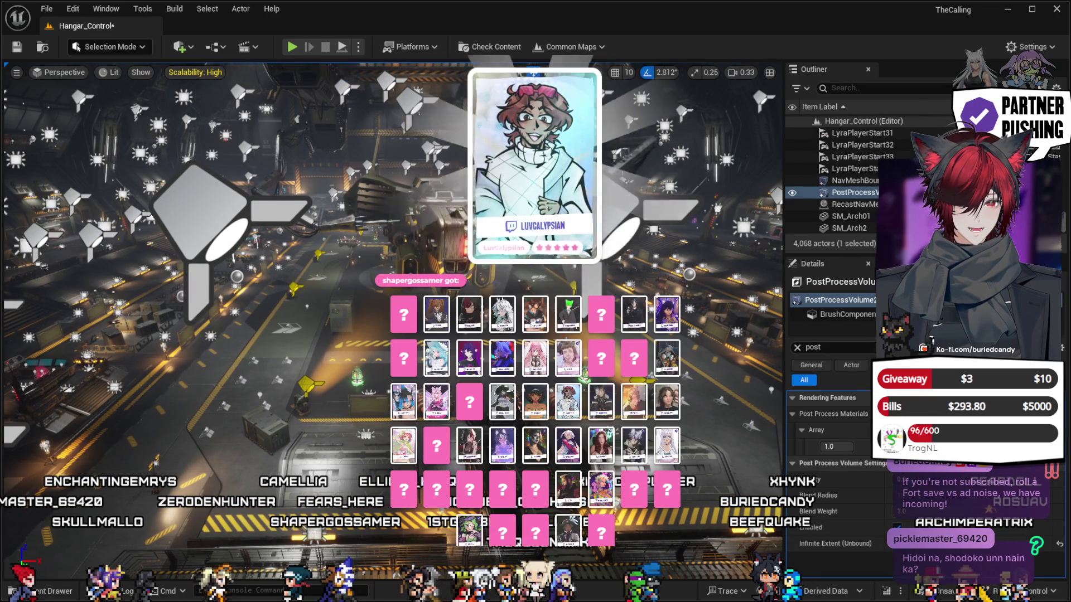
Undo the pasted volume and select the hangar's existing PostProcessVolume using a 'postpr' Outliner filter.
{"action": "key", "text": "ctrl+z"}
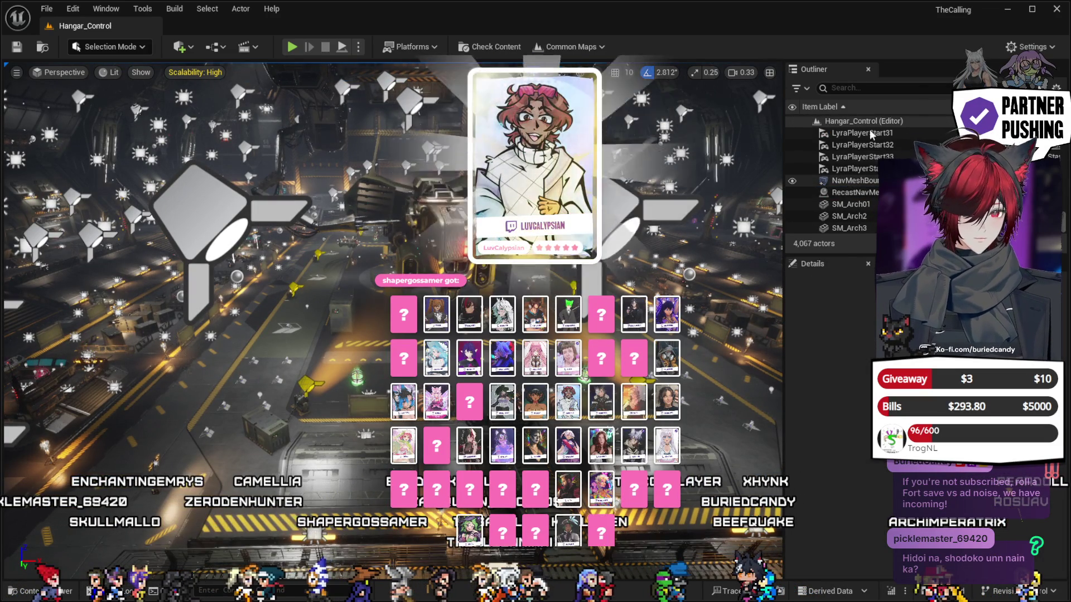
{"action": "left_click", "coordinate": [868, 89]}
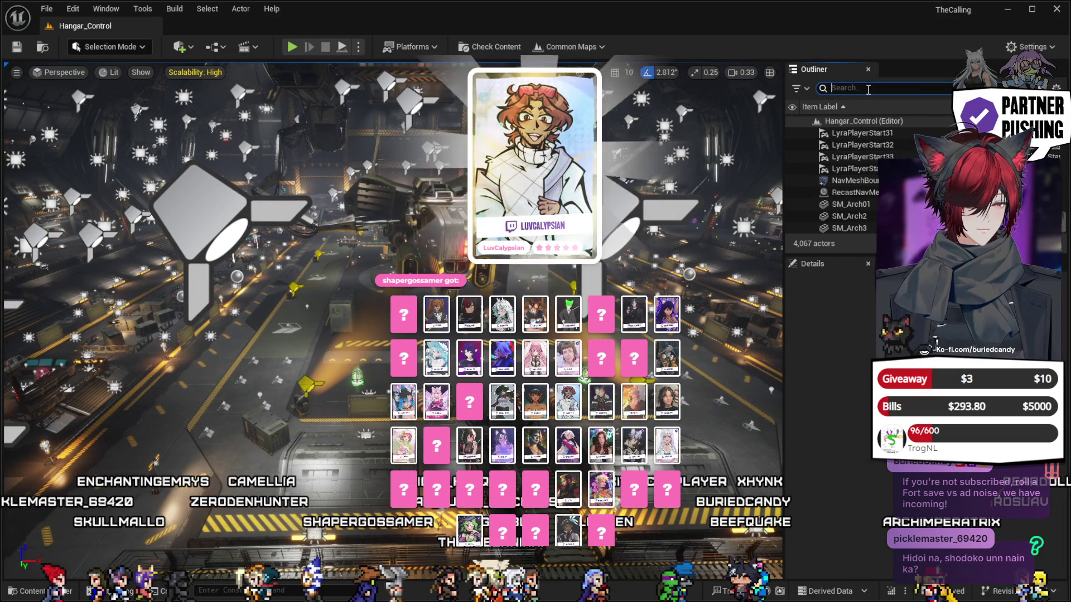
{"action": "type", "text": "post"}
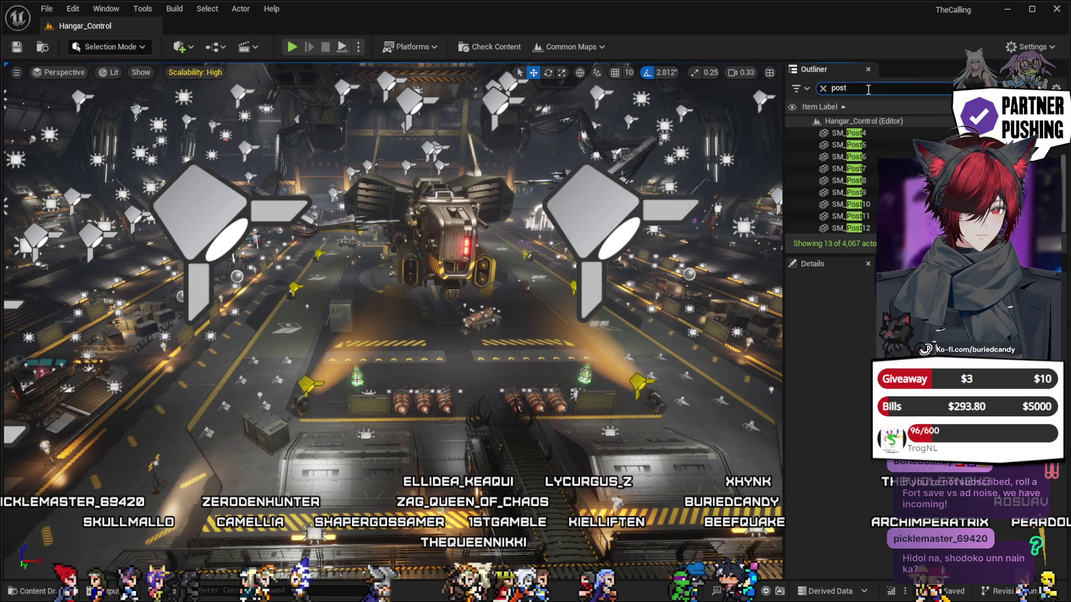
{"action": "type", "text": "pr"}
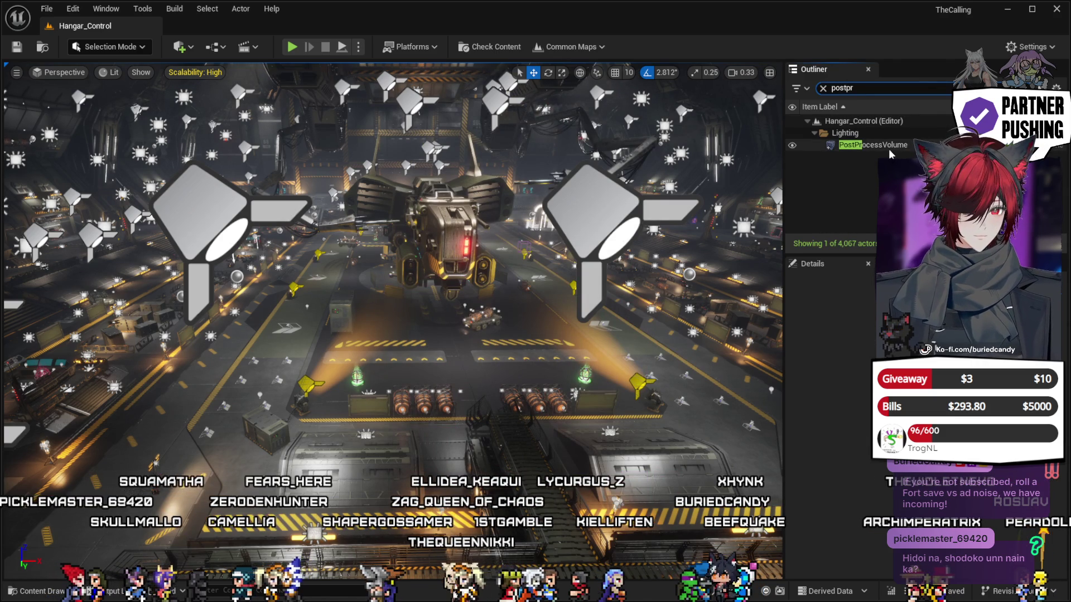
{"action": "left_click", "coordinate": [872, 145]}
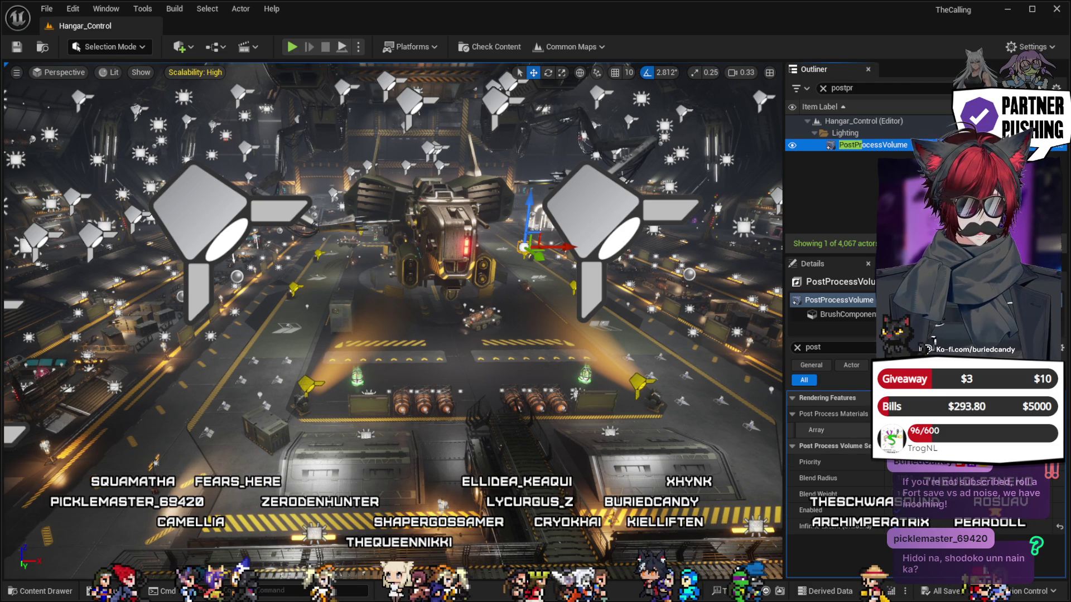
Add a Post Process Materials array element, then switch the hangar volume's effect off and on to compare.
{"action": "left_click", "coordinate": [948, 430]}
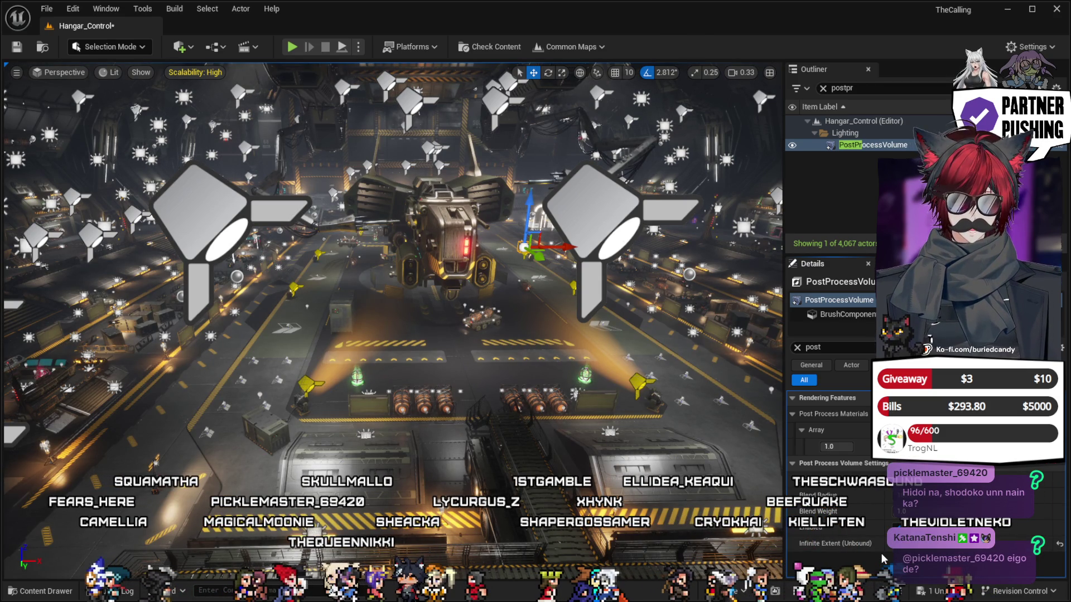
{"action": "left_click", "coordinate": [901, 528]}
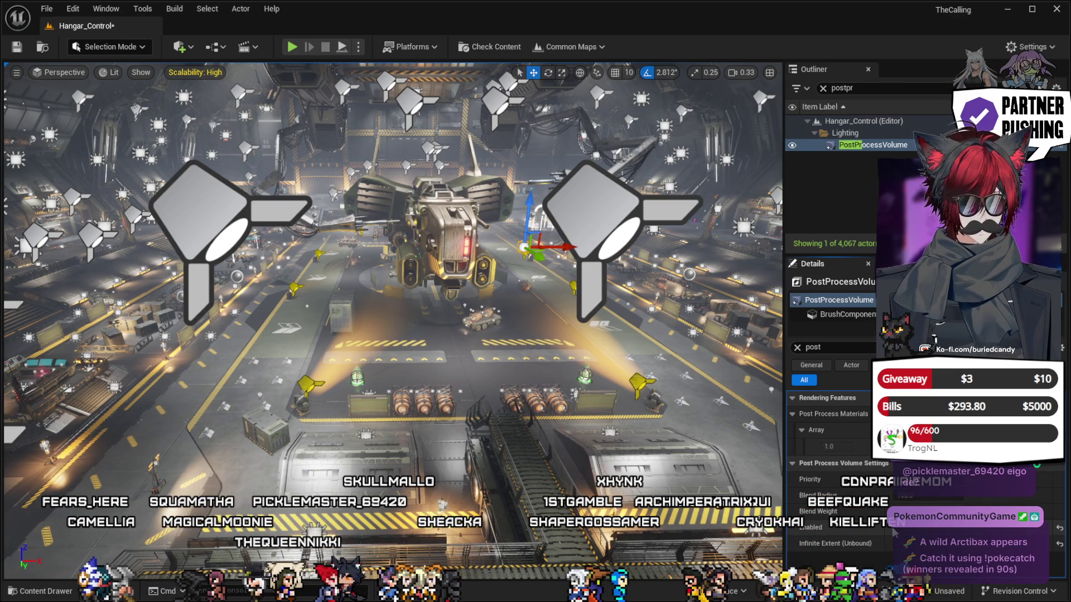
{"action": "left_click", "coordinate": [894, 528]}
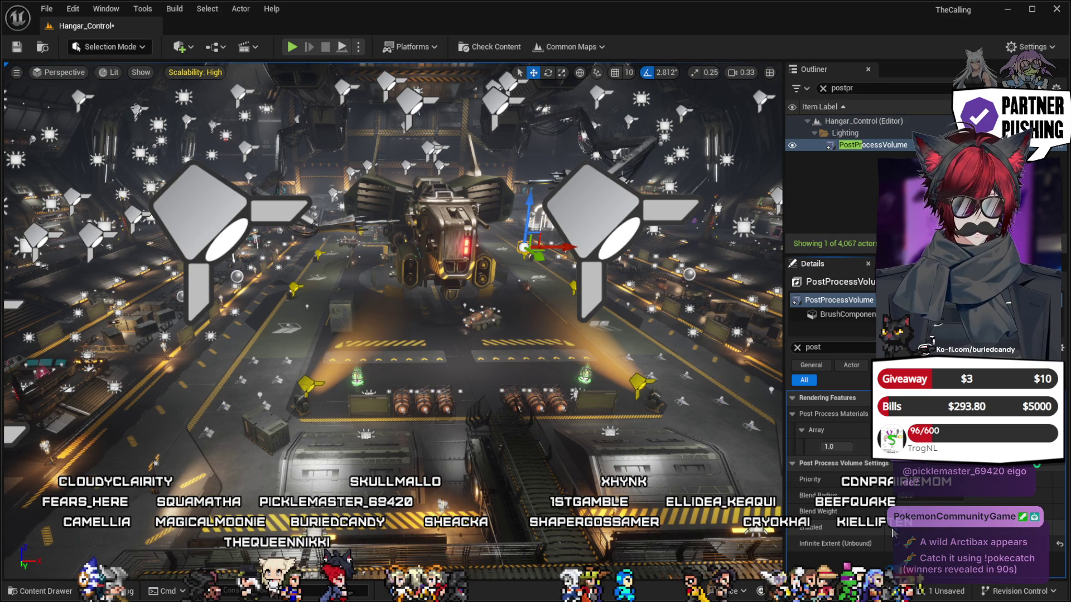
{"action": "left_click", "coordinate": [894, 529]}
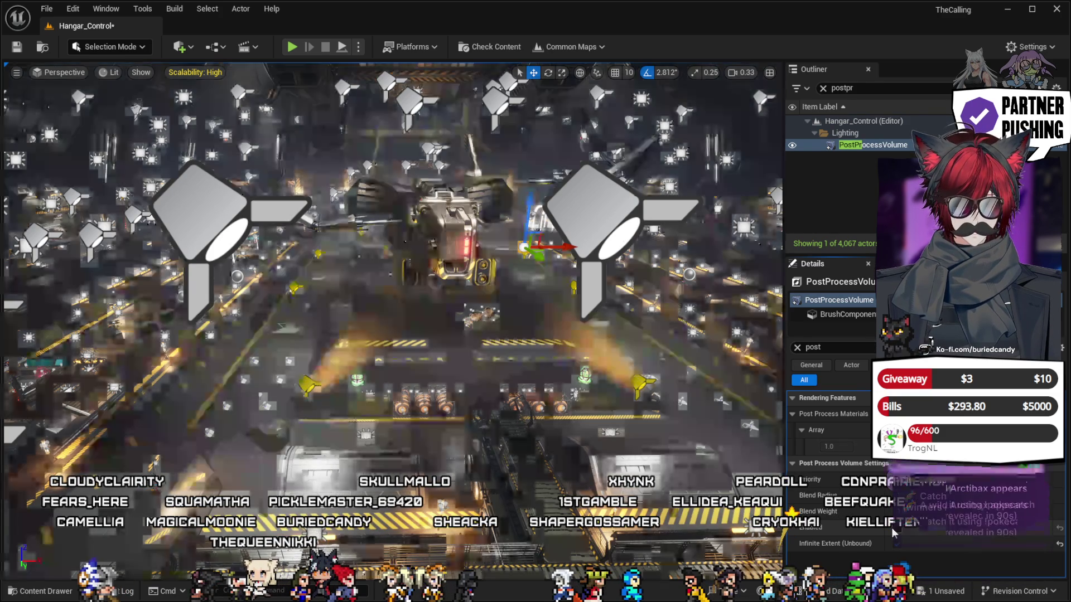
{"action": "left_click", "coordinate": [894, 527]}
{"action": "left_click", "coordinate": [894, 528]}
{"action": "left_click", "coordinate": [894, 528]}
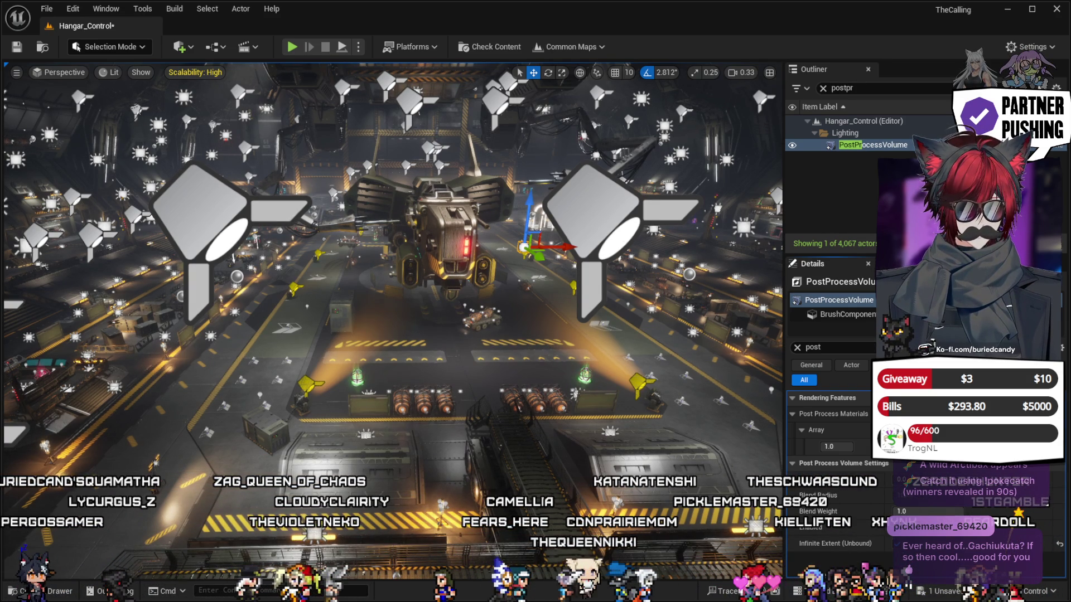
{"action": "key", "text": "f"}
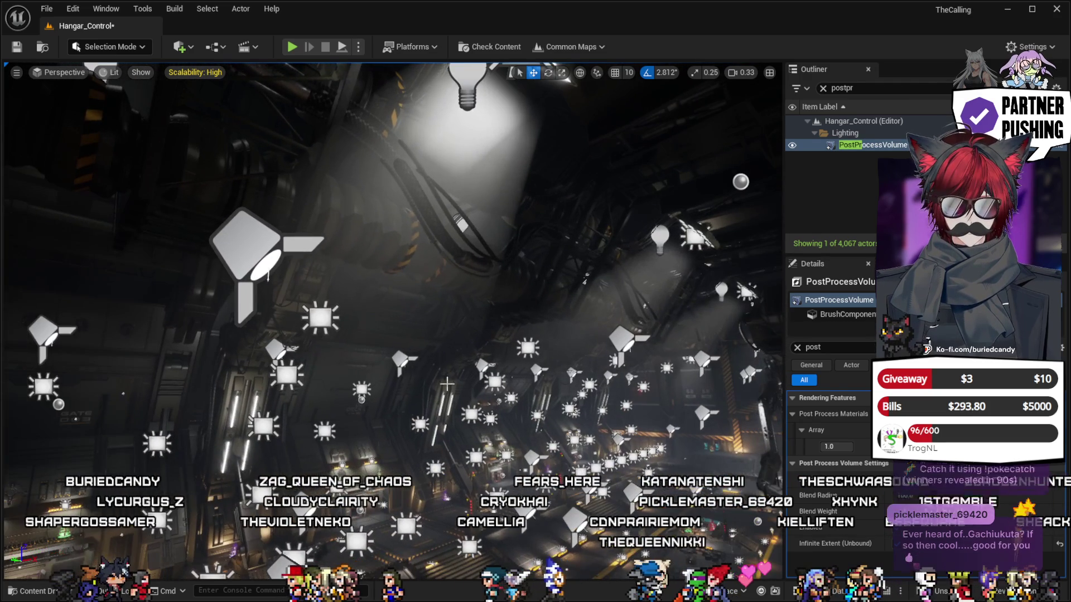
Restore SpotLight4 after deleting it, clear the Details 'post' filter, and save Hangar_Control.
{"action": "left_click", "coordinate": [242, 253]}
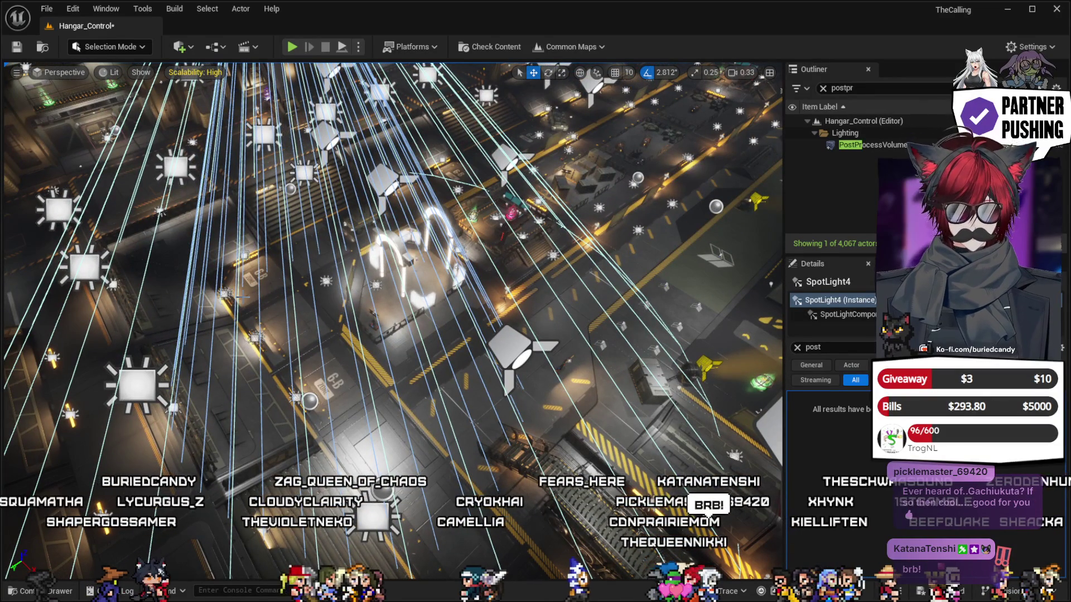
{"action": "key", "text": "Delete"}
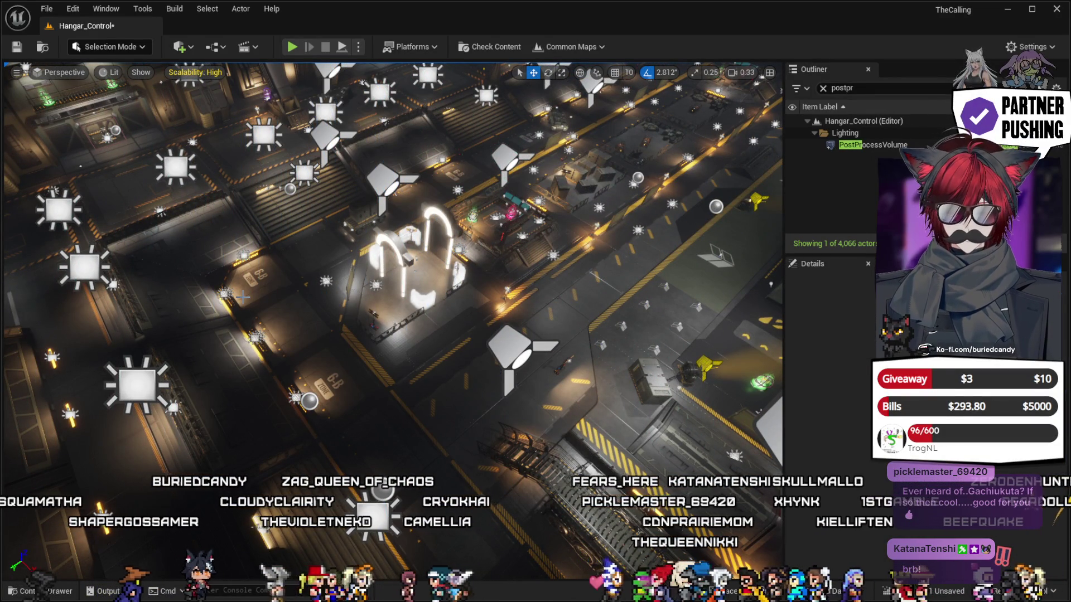
{"action": "key", "text": "ctrl+z"}
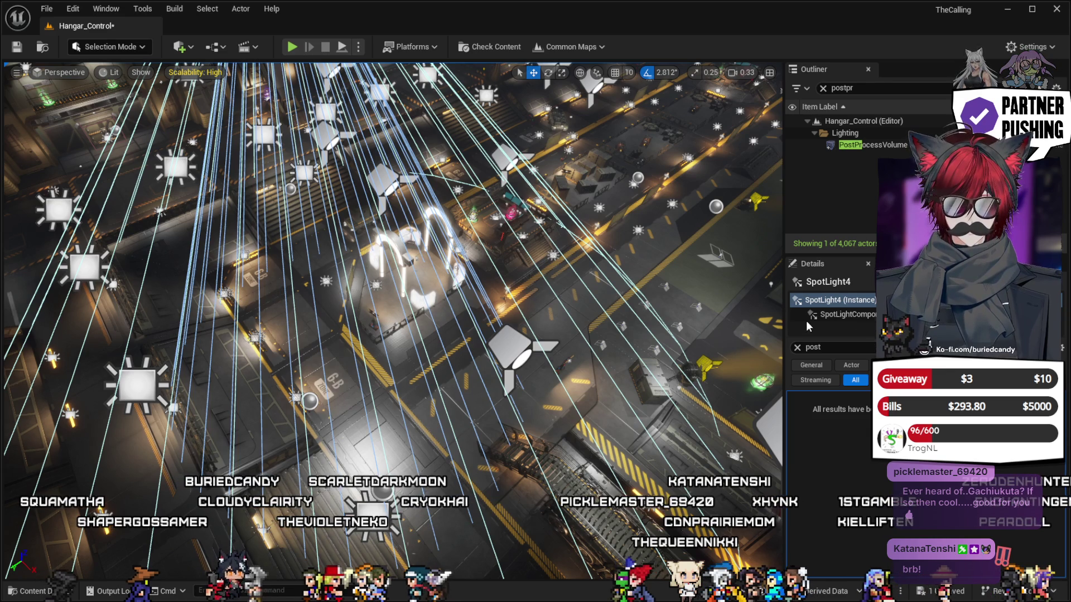
{"action": "left_click", "coordinate": [797, 346]}
{"action": "key", "text": "BackSpace"}
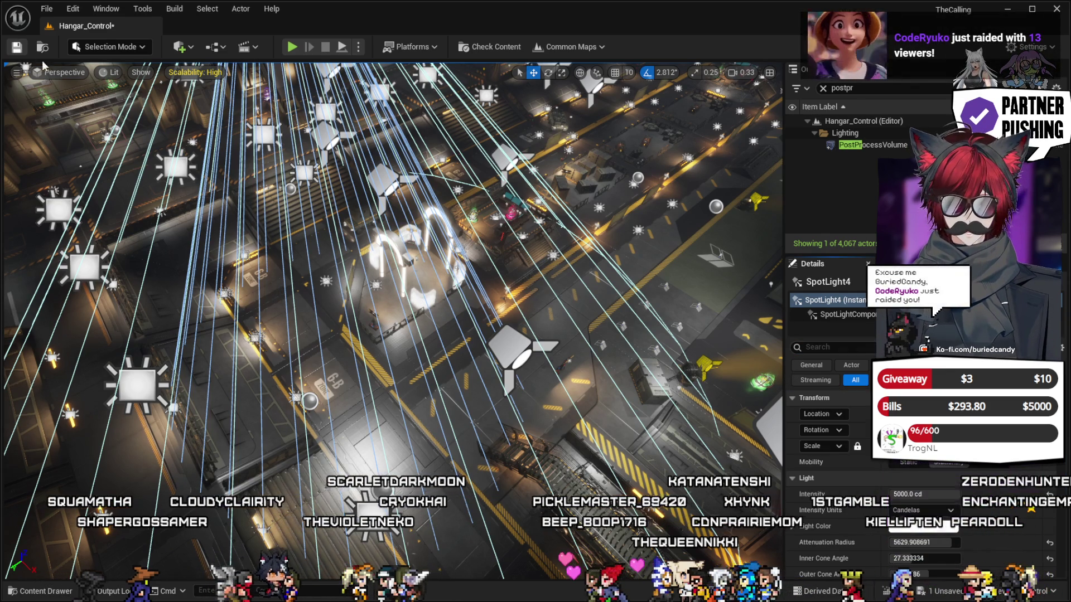
{"action": "key", "text": "ctrl+s"}
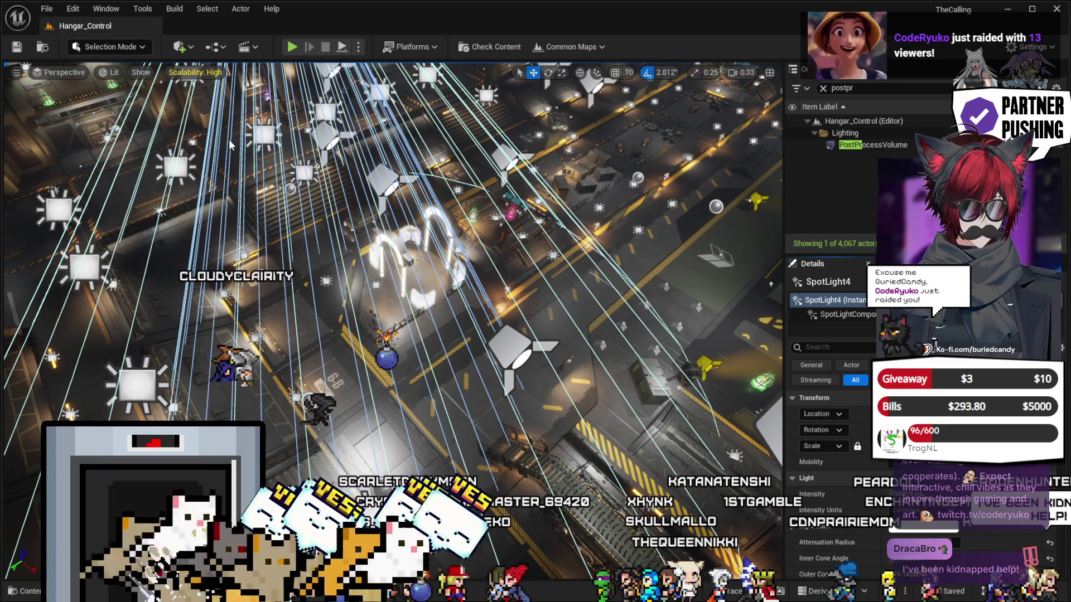
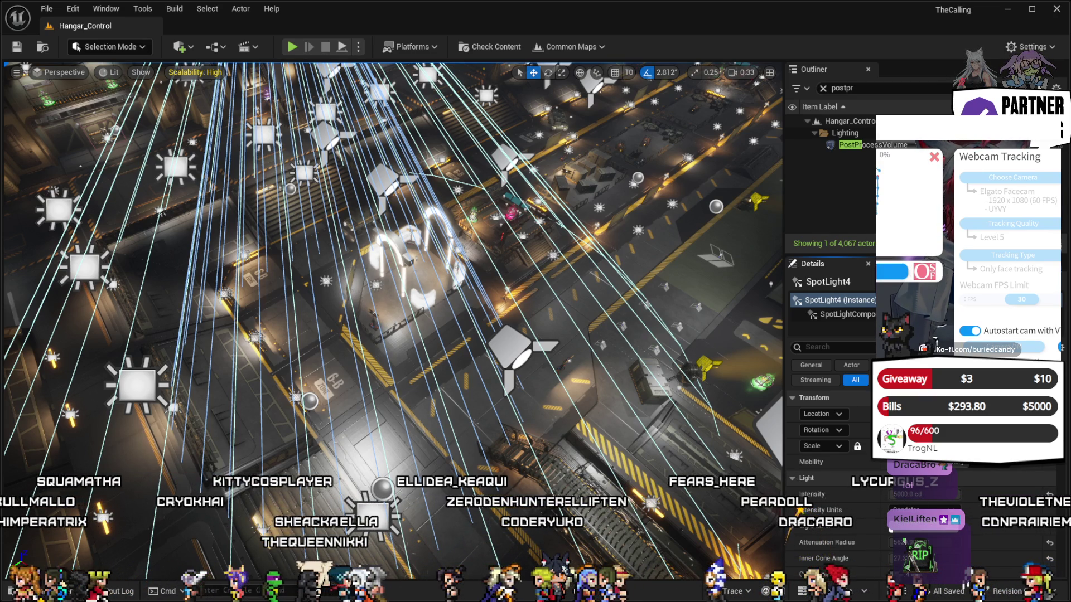
Select Hangar_Control's PostProcessVolume and filter its Details panel to the post process settings.
{"action": "left_click", "coordinate": [934, 158]}
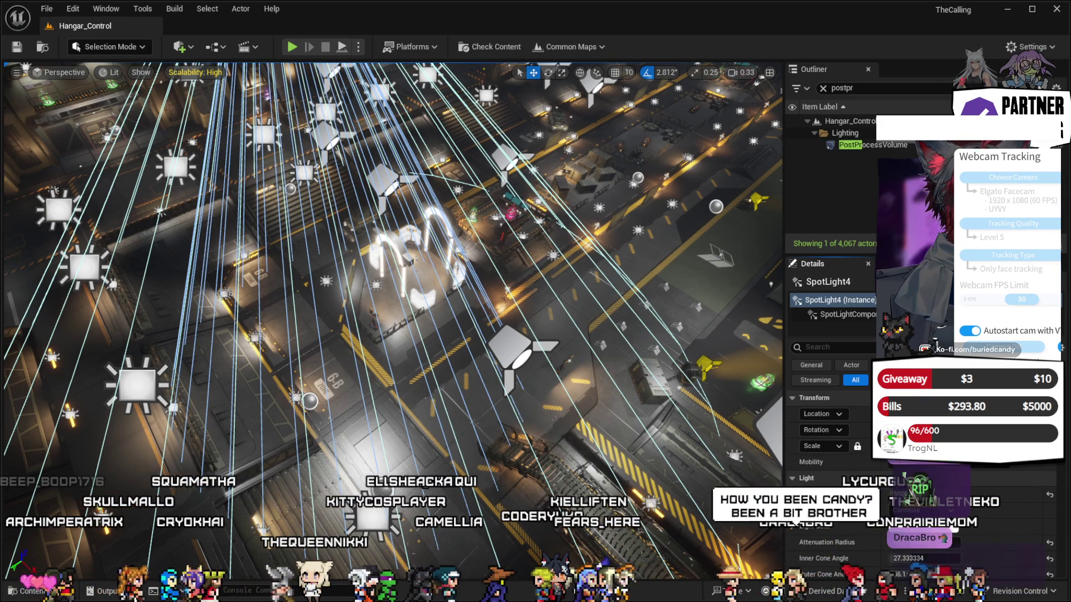
{"action": "left_click", "coordinate": [1004, 347]}
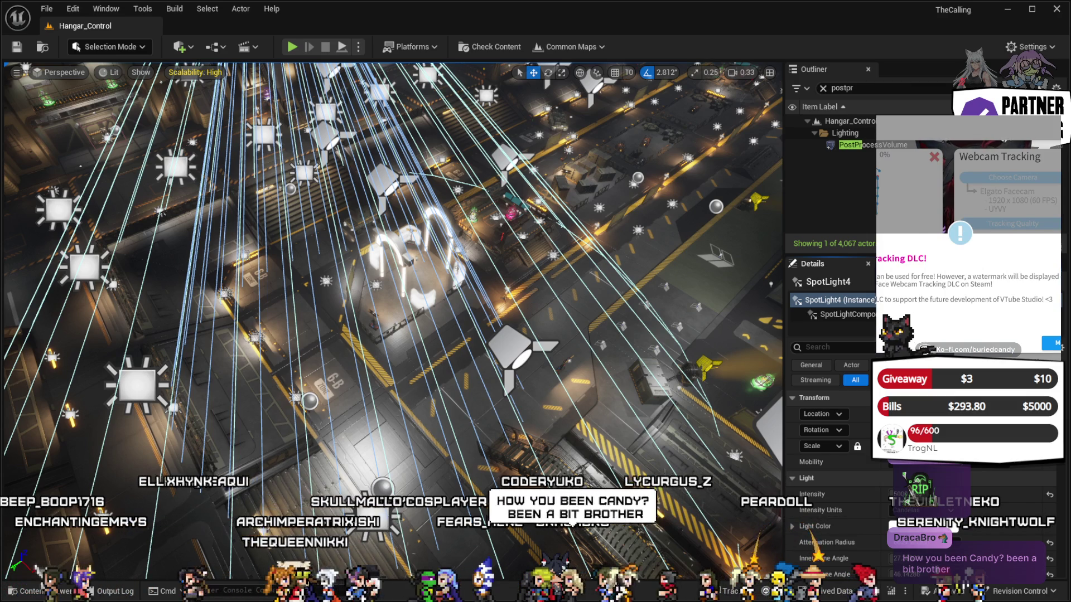
{"action": "left_click", "coordinate": [1051, 343]}
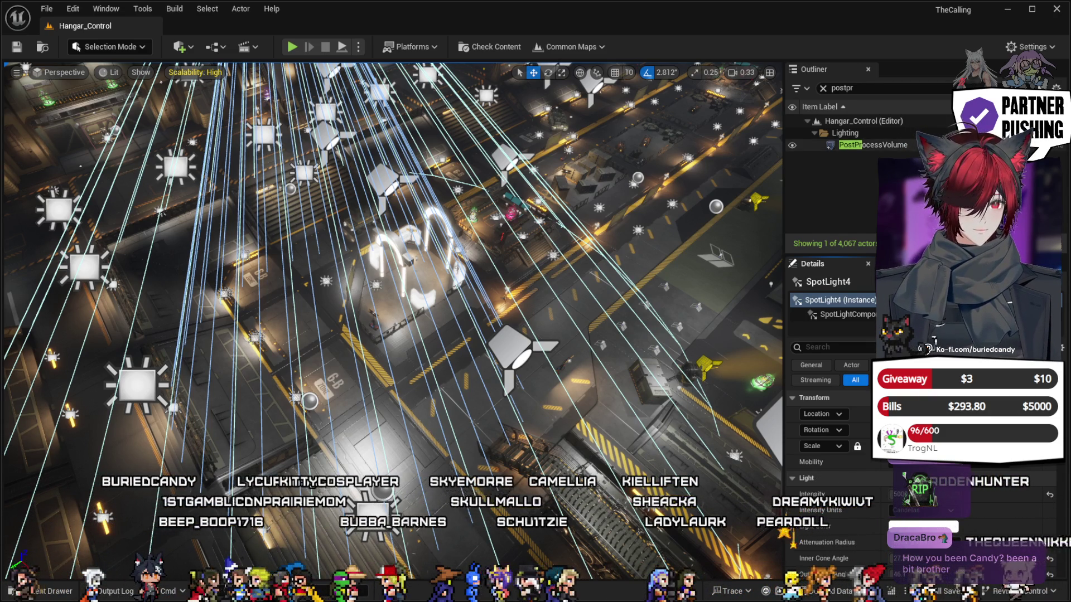
{"action": "left_click", "coordinate": [873, 145]}
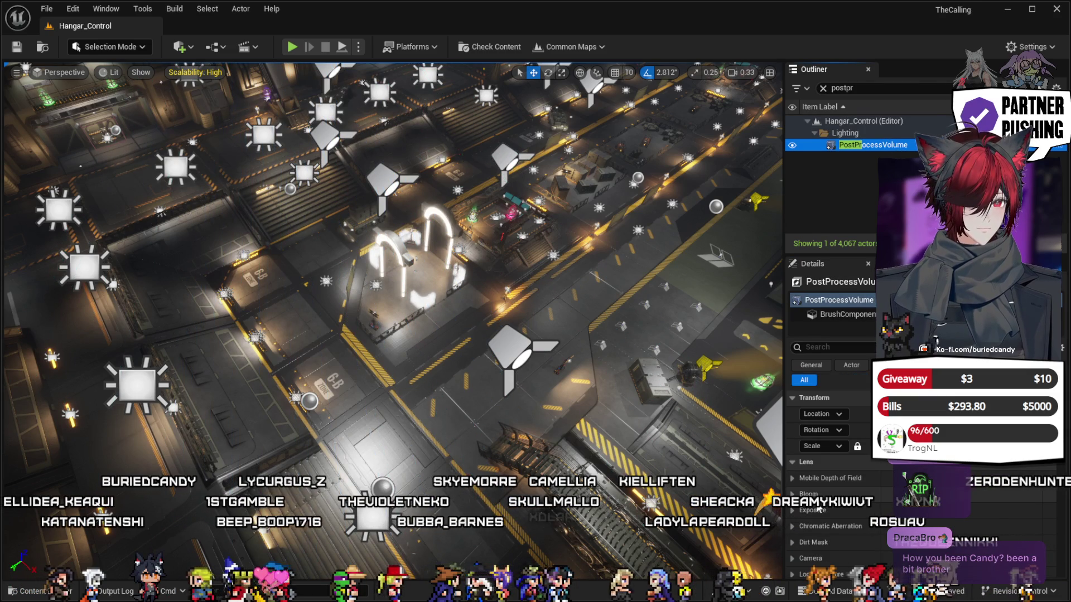
{"action": "left_click", "coordinate": [861, 348]}
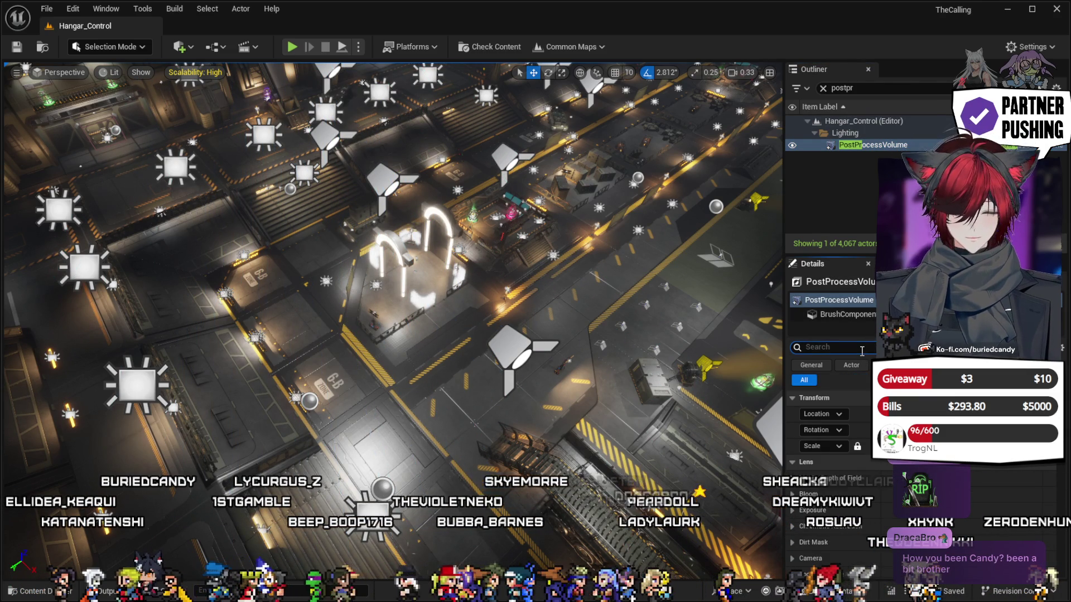
{"action": "type", "text": "post"}
{"action": "left_click", "coordinate": [866, 146]}
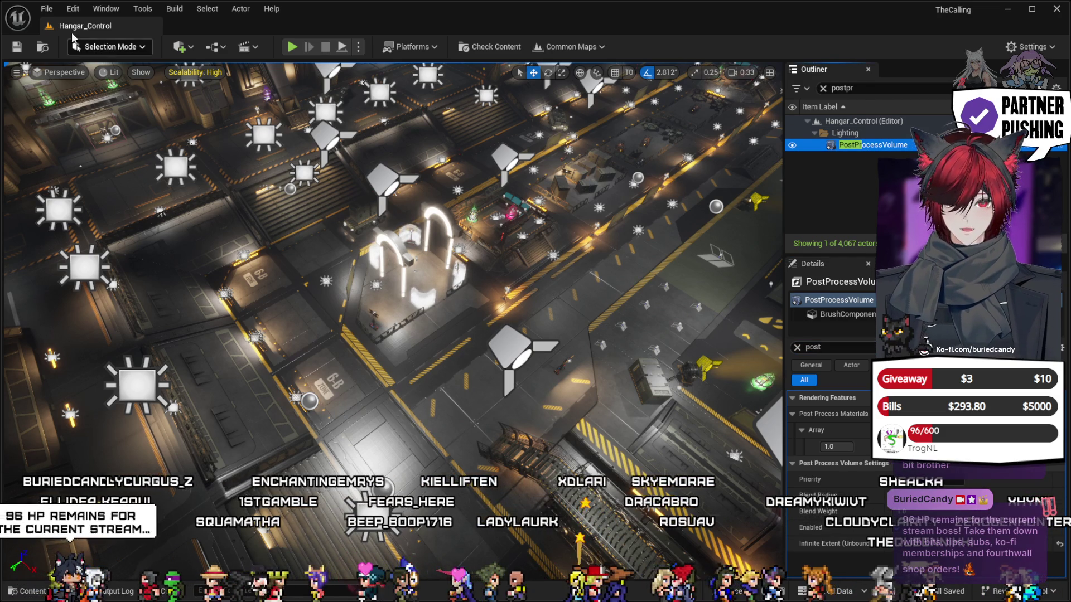
{"action": "key", "text": "alt+f"}
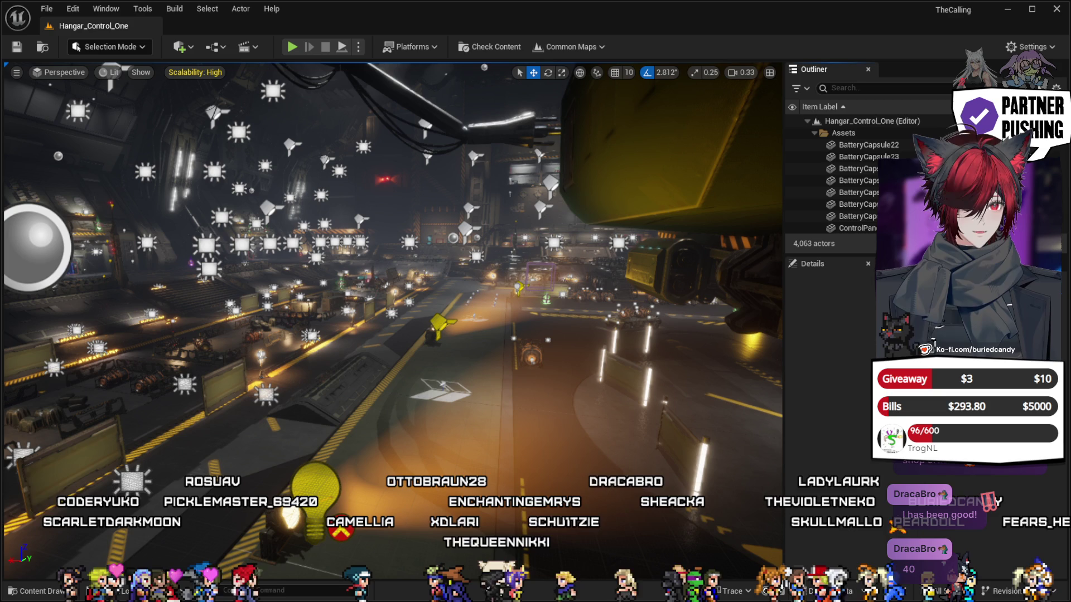
Add a Post Process Materials array element, save Hangar_Control_One, and open Hangar_Elimination.
{"action": "scroll", "coordinate": [853, 179], "scroll_direction": "down", "scroll_amount": 10}
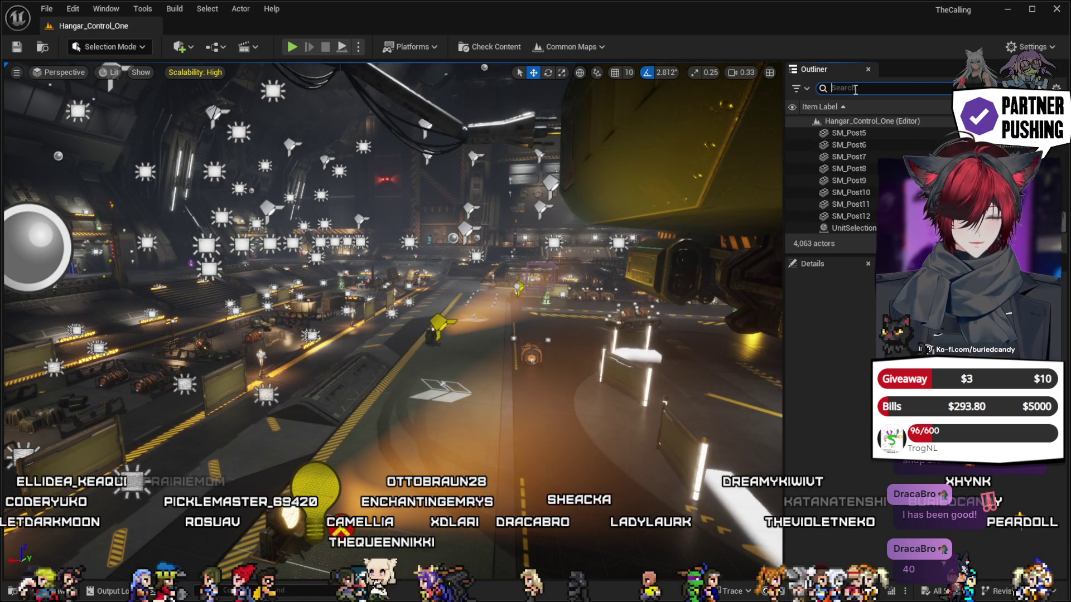
{"action": "type", "text": "postp"}
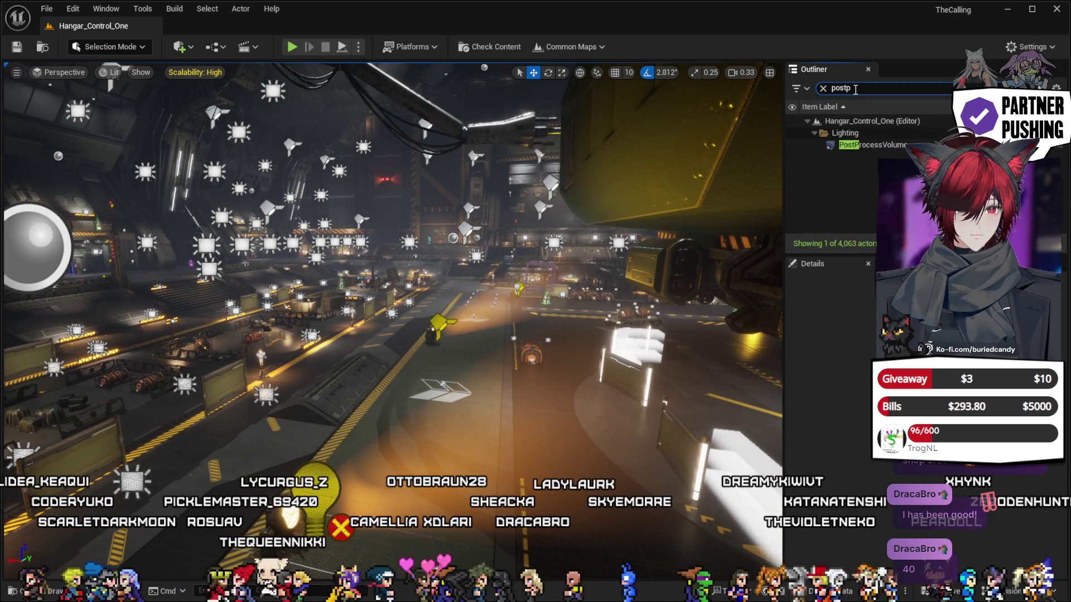
{"action": "left_click", "coordinate": [871, 145]}
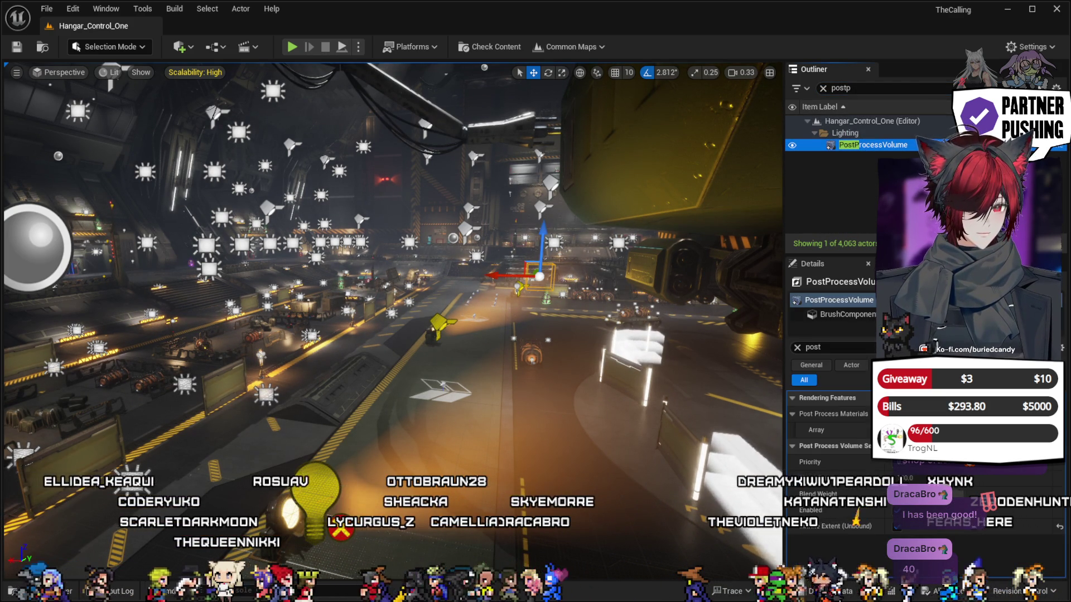
{"action": "left_click", "coordinate": [958, 430]}
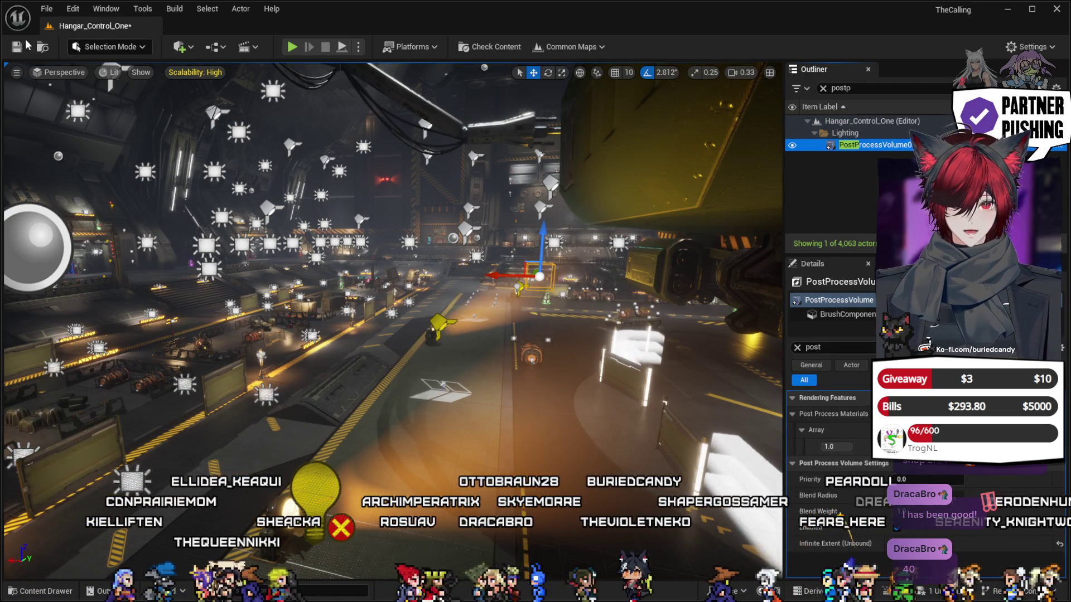
{"action": "left_click", "coordinate": [17, 47]}
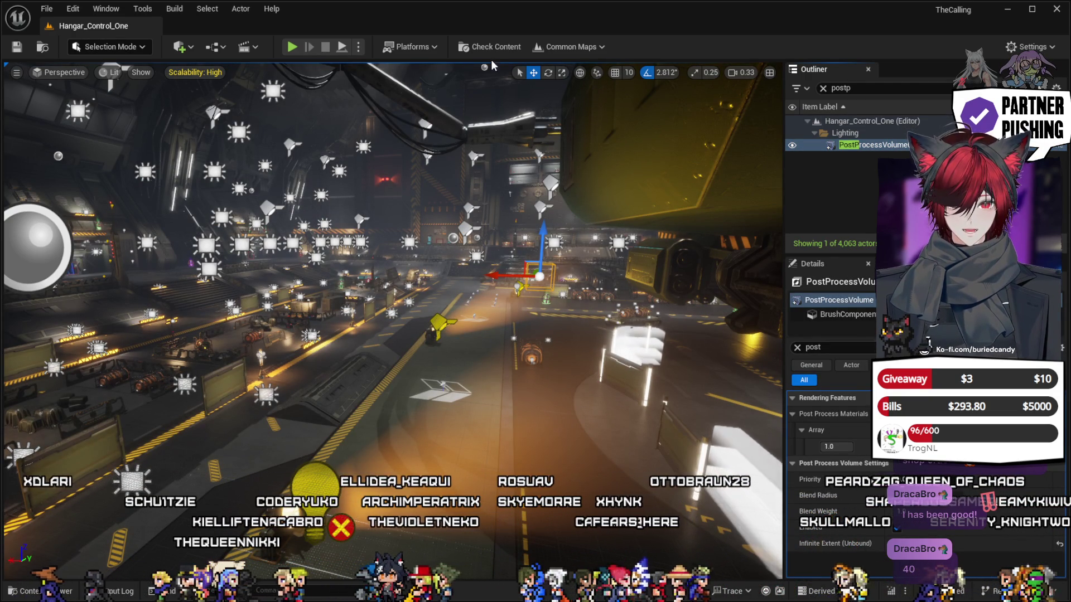
{"action": "left_click", "coordinate": [48, 12]}
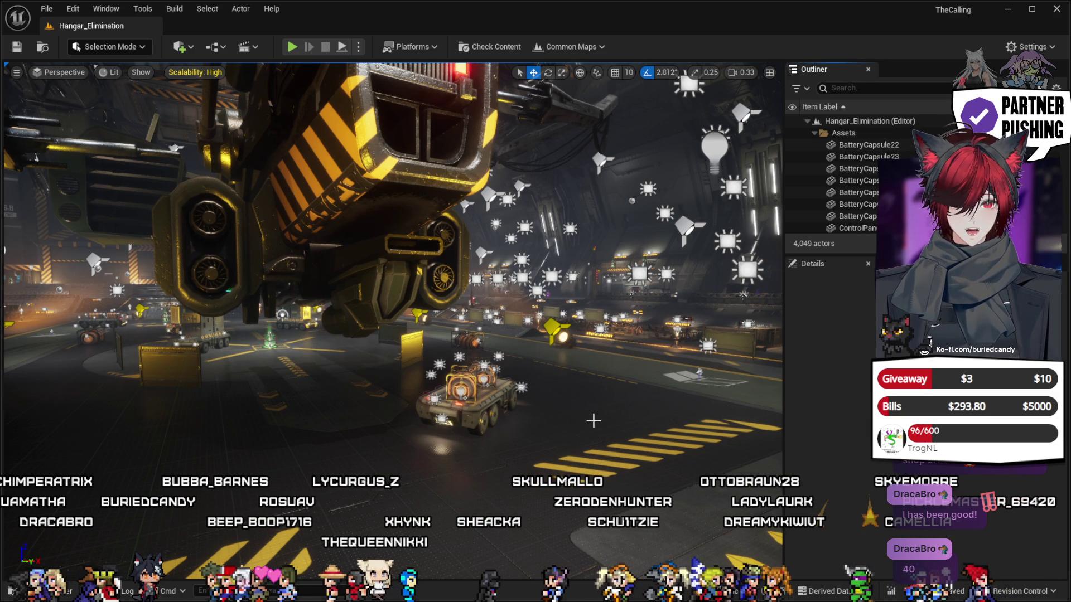
Fly the camera through the Hangar_Elimination hangar until the docked ship sits on the right.
{"action": "mouse_move", "coordinate": [574, 418]}
{"action": "left_mouse_down"}
{"action": "mouse_move", "coordinate": [463, 418]}
{"action": "mouse_move", "coordinate": [574, 417]}
{"action": "left_mouse_up"}
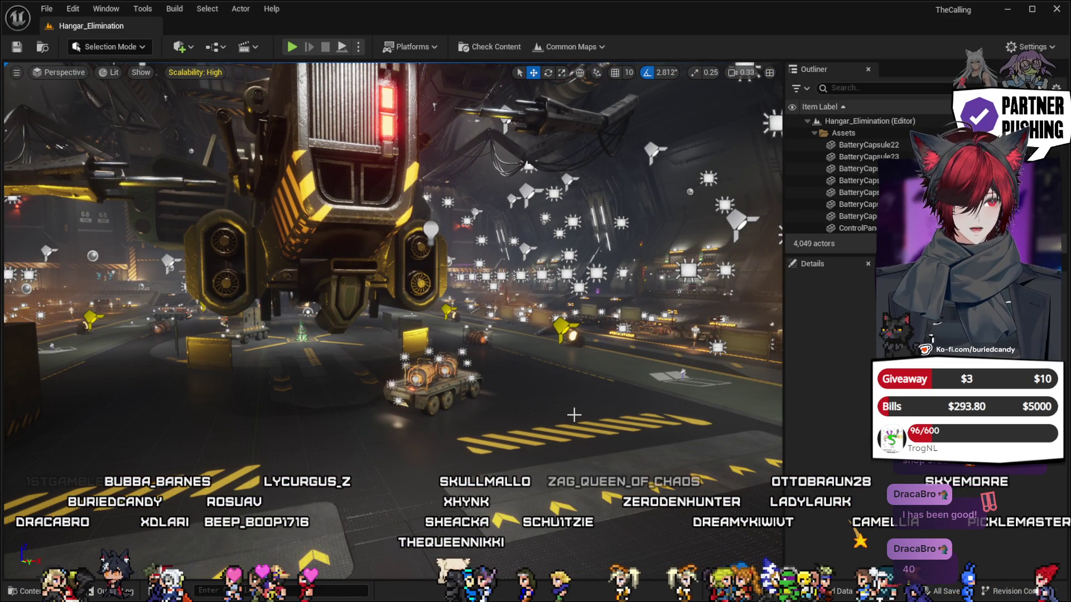
{"action": "left_click_drag", "start_coordinate": [466, 413], "coordinate": [466, 411]}
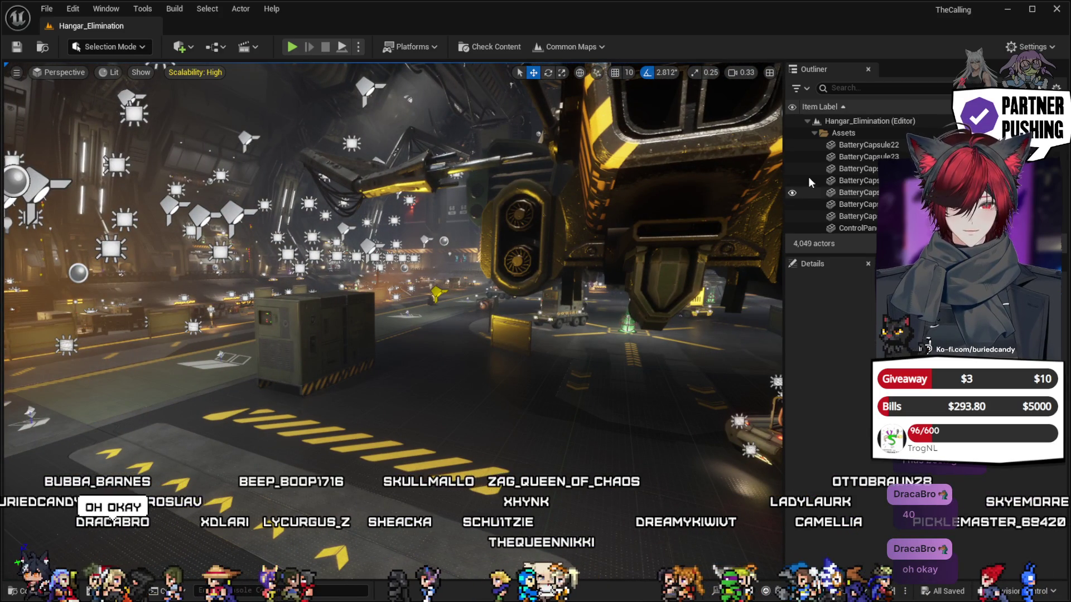
Filter the Outliner for 'post', select Hangar_Elimination's PostProcessVolume to review its settings, then clear the filter.
{"action": "type", "text": "post"}
{"action": "left_click", "coordinate": [887, 145]}
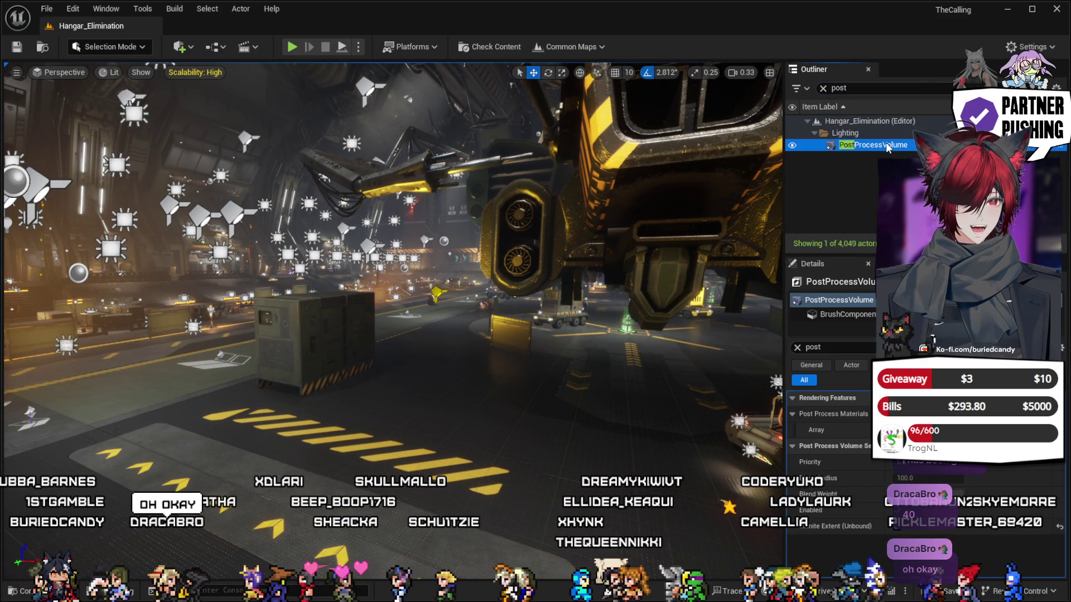
{"action": "key", "text": "ctrl+z"}
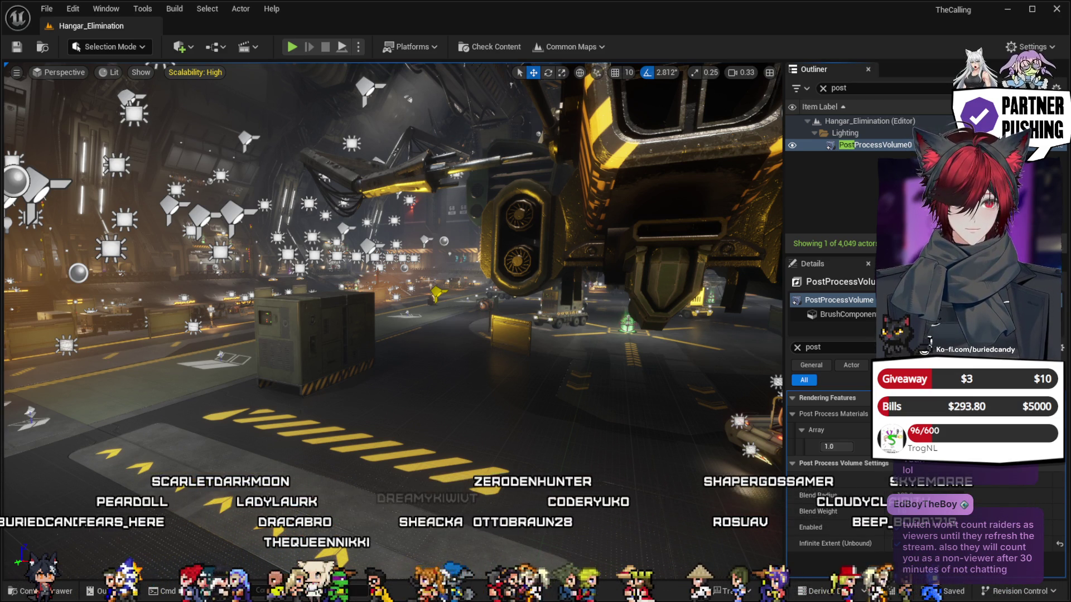
{"action": "left_click", "coordinate": [823, 88]}
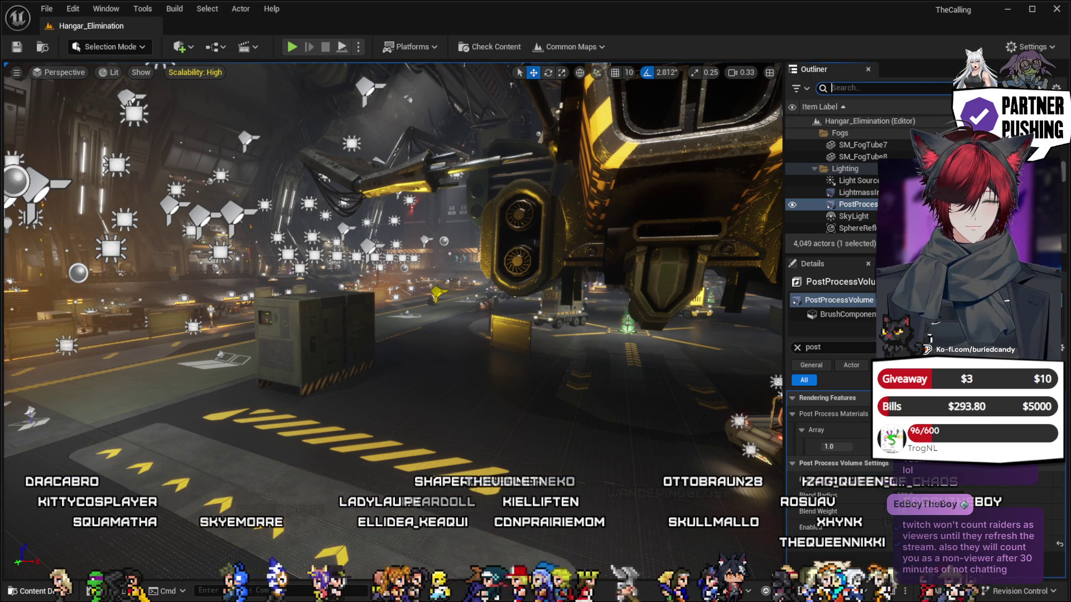
Briefly show and hide the Content Drawer, then view the Output Log with the Windows packaging output.
{"action": "left_click", "coordinate": [36, 592]}
{"action": "left_click", "coordinate": [40, 592]}
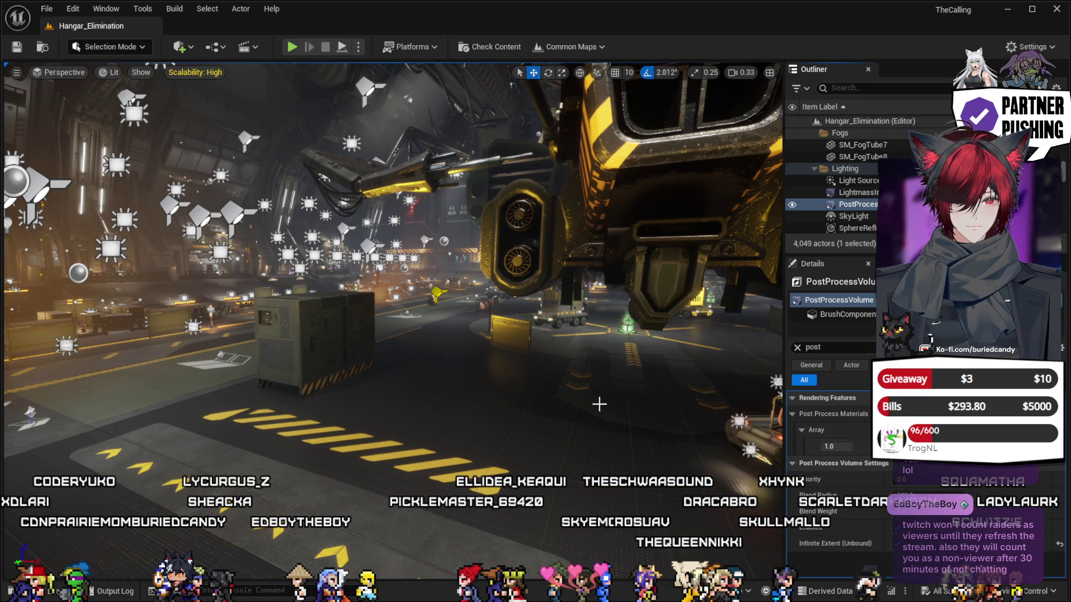
{"action": "left_click", "coordinate": [111, 592]}
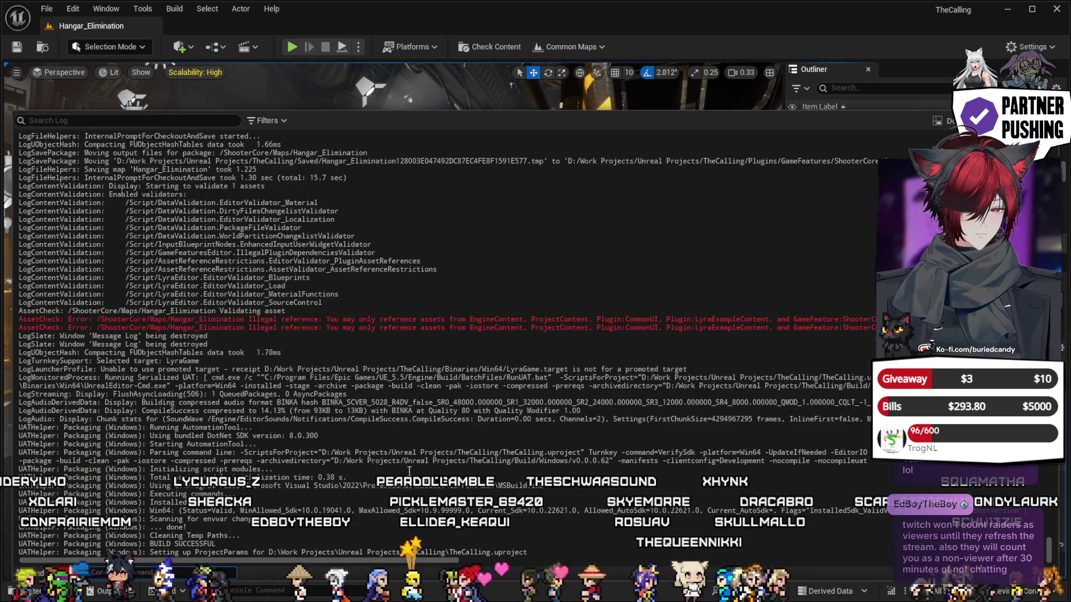